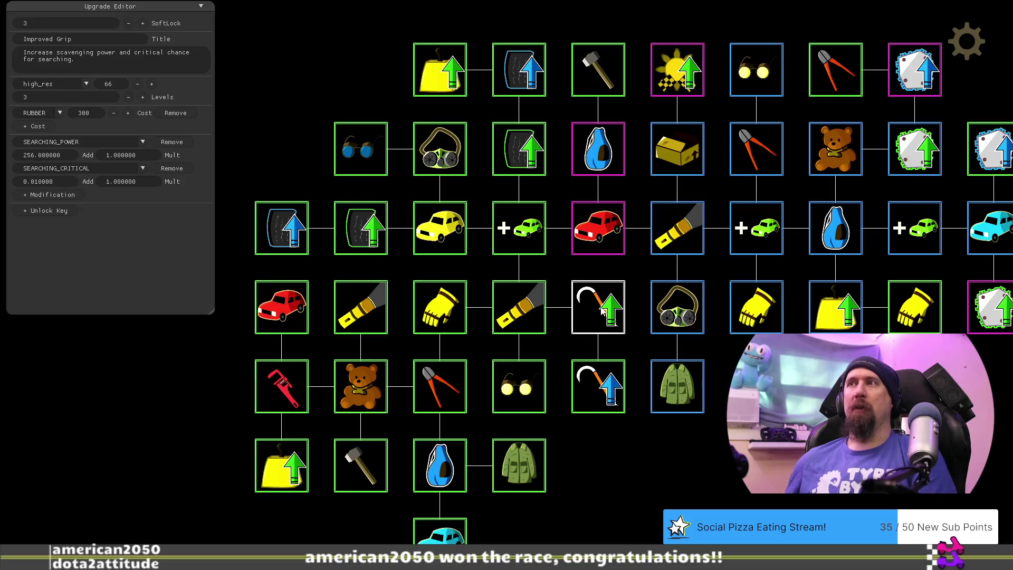
Step: Review Flashlight, More Vehicles, Fine Rubber, Cargo Jacket, Glasses, Improved Grip and others, ending on Increase Value (METAL 50000)
{"action": "left_click", "coordinate": [532, 309]}
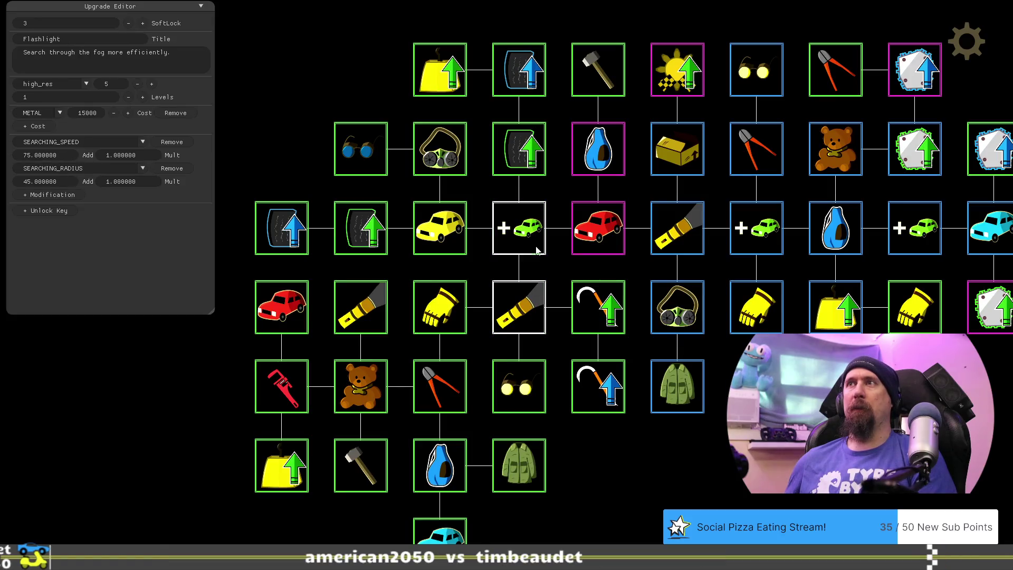
{"action": "left_click", "coordinate": [532, 231]}
{"action": "left_click", "coordinate": [532, 153]}
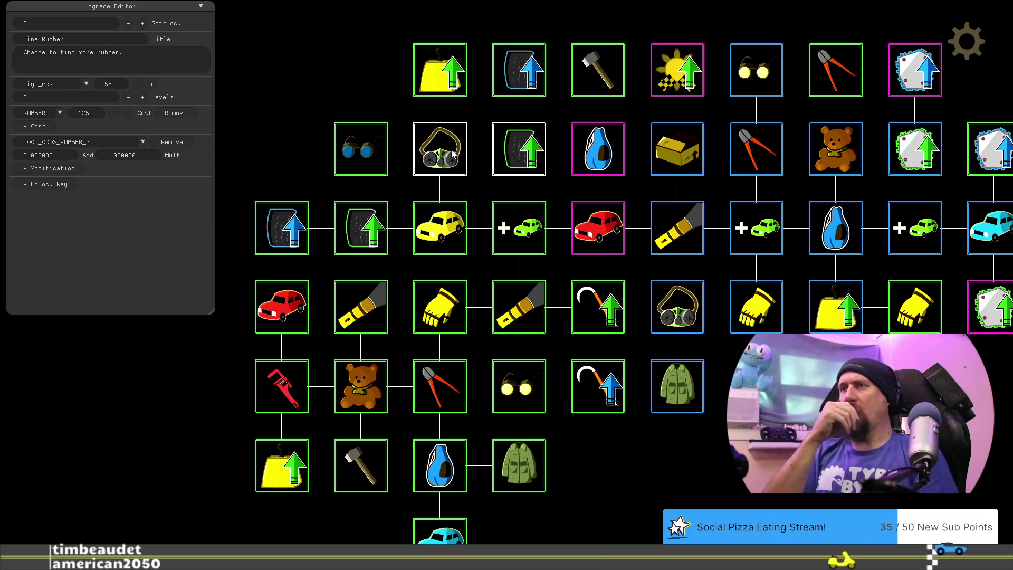
{"action": "left_click", "coordinate": [530, 483]}
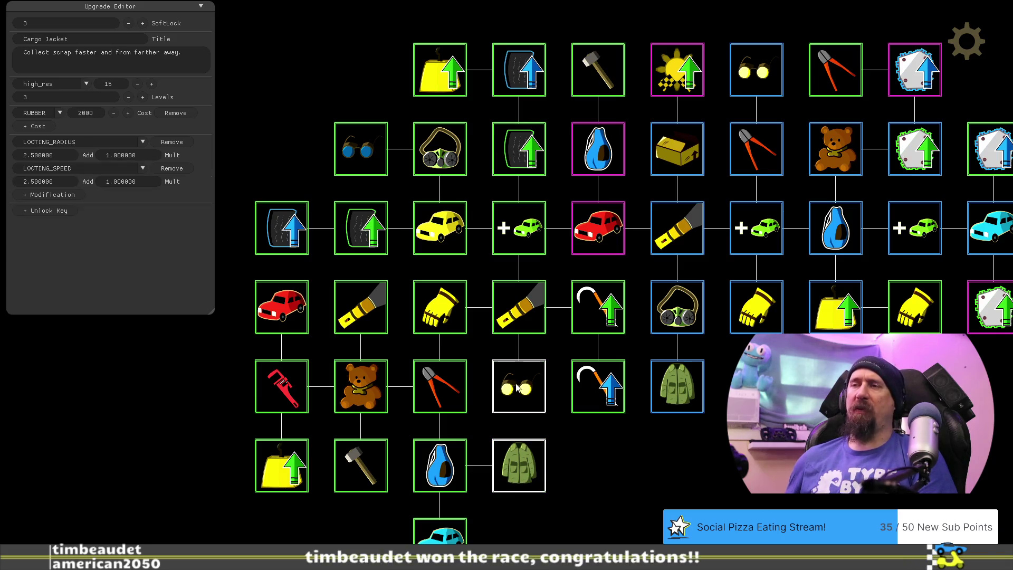
{"action": "left_click", "coordinate": [517, 388]}
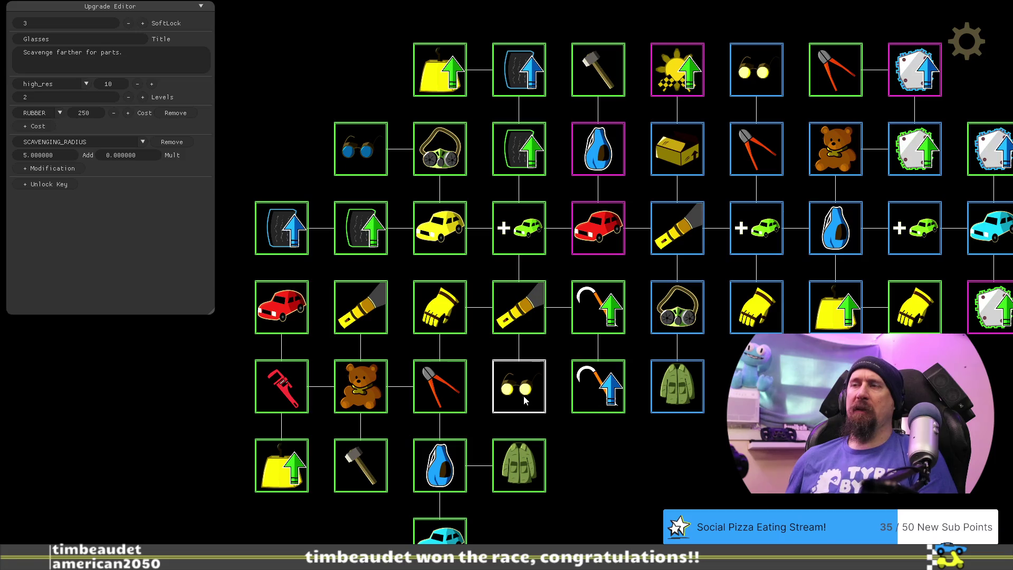
{"action": "left_click", "coordinate": [594, 306]}
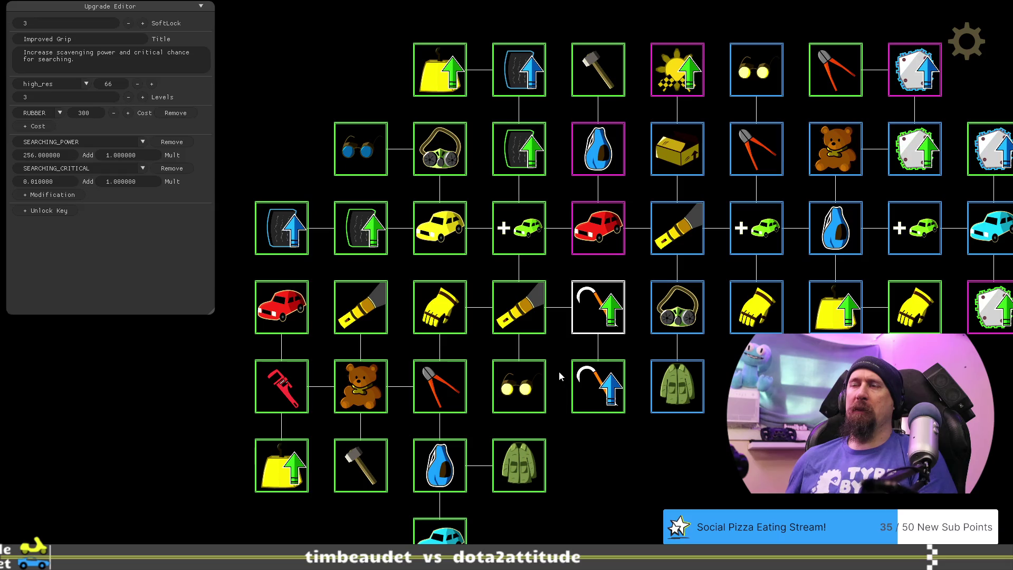
{"action": "left_click", "coordinate": [442, 239]}
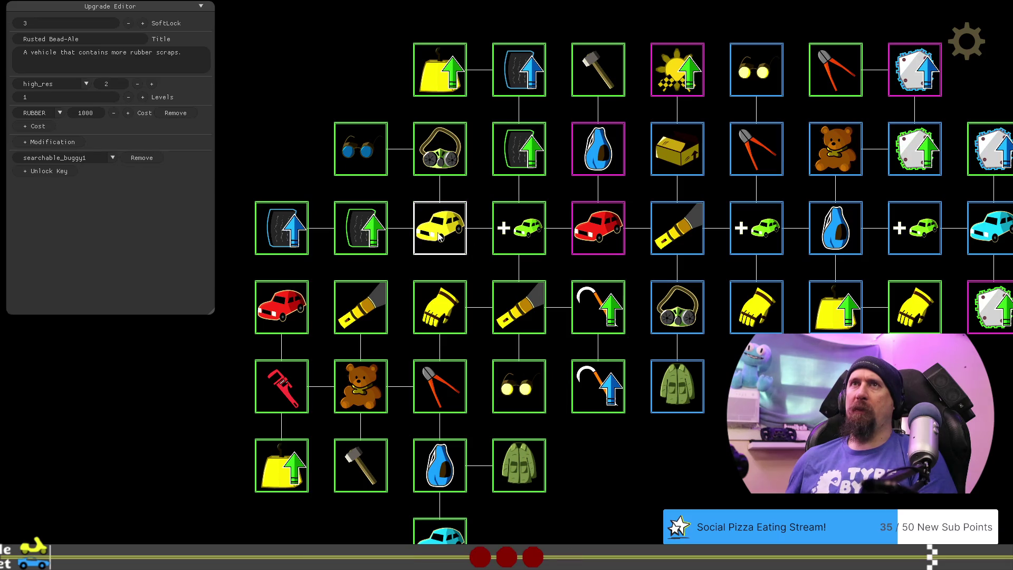
{"action": "left_click", "coordinate": [513, 153]}
{"action": "left_click", "coordinate": [532, 72]}
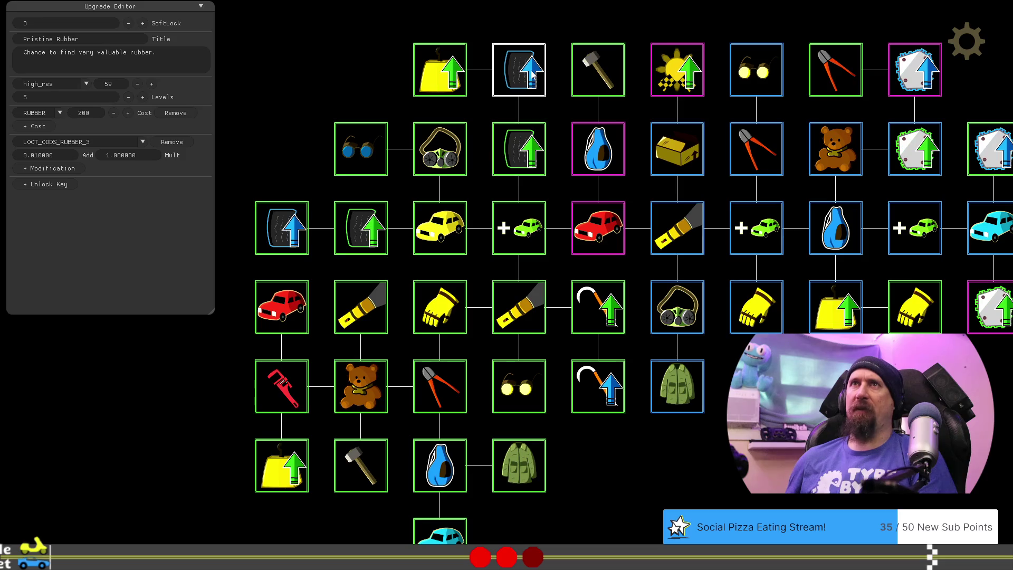
{"action": "left_click", "coordinate": [445, 86]}
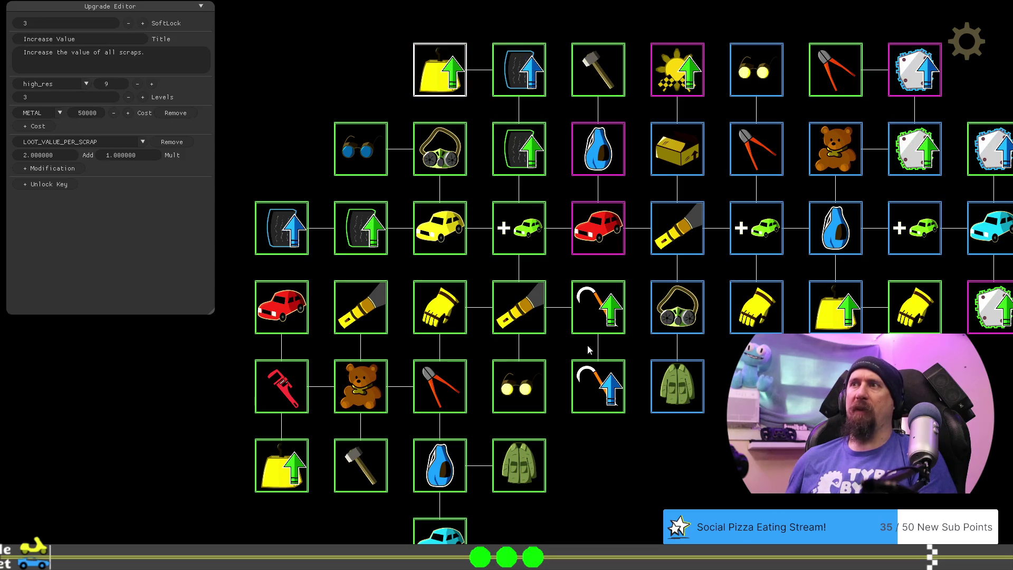
Step: Move the blue-arrow hook upgrade down a row so Cargo Jacket sits between the hooks
{"action": "mouse_move", "coordinate": [594, 397]}
{"action": "left_mouse_down"}
{"action": "mouse_move", "coordinate": [598, 469]}
{"action": "mouse_move", "coordinate": [591, 387]}
{"action": "left_mouse_up"}
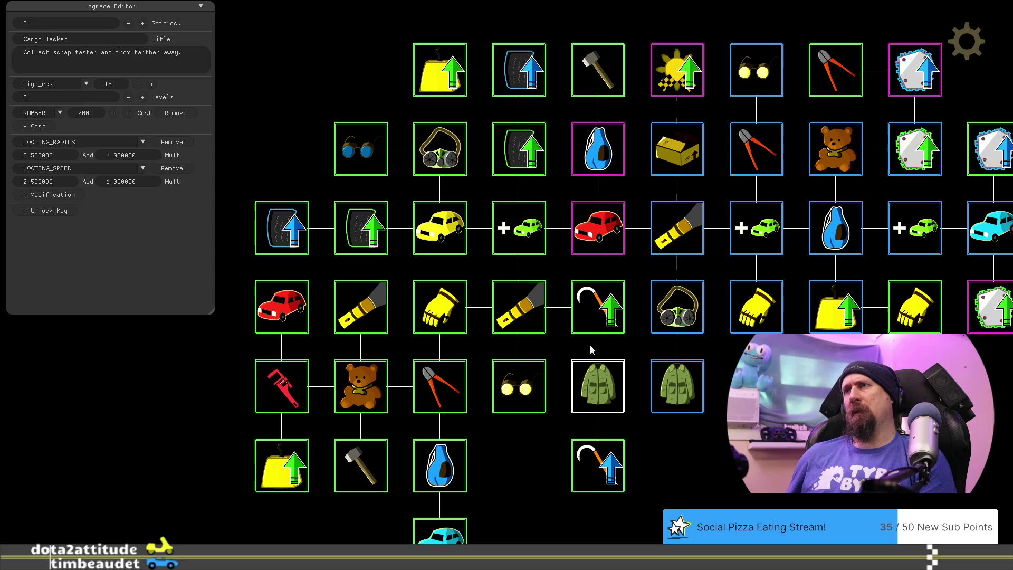
{"action": "left_click", "coordinate": [518, 394]}
{"action": "left_click", "coordinate": [584, 322]}
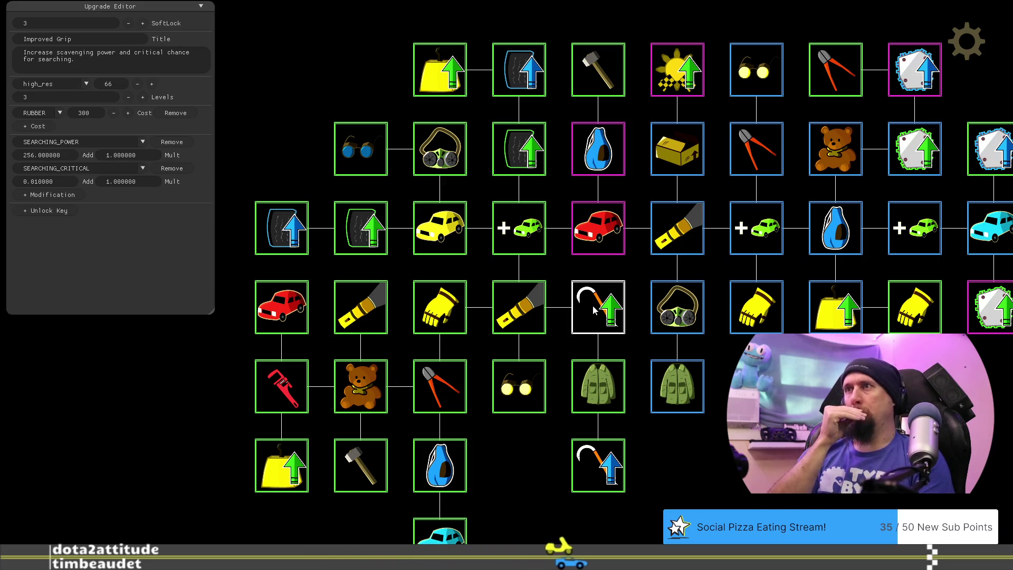
{"action": "left_click", "coordinate": [678, 388]}
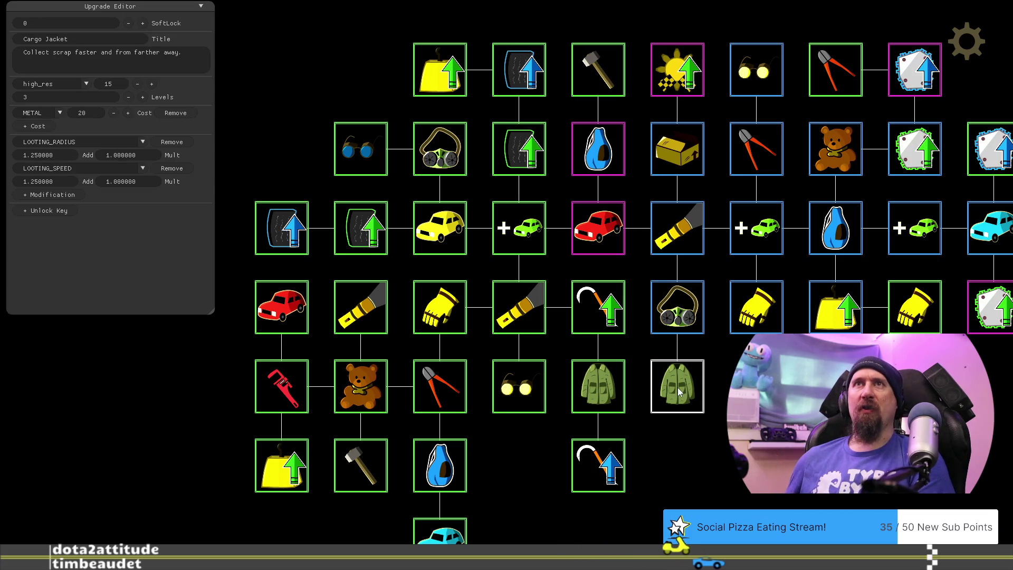
Step: Pan to the tree's right side and inspect the Bag upgrade (3 levels, METAL cost 15)
{"action": "mouse_move", "coordinate": [677, 476]}
{"action": "left_mouse_down"}
{"action": "mouse_move", "coordinate": [653, 454]}
{"action": "mouse_move", "coordinate": [647, 474]}
{"action": "left_mouse_up"}
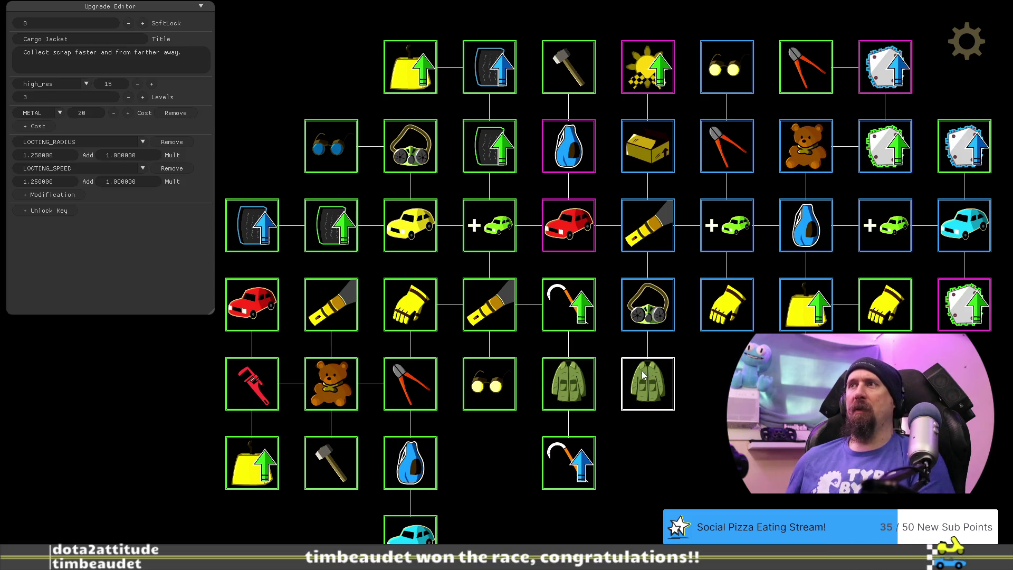
{"action": "left_click_drag", "start_coordinate": [716, 399], "coordinate": [542, 400]}
{"action": "left_click", "coordinate": [647, 235]}
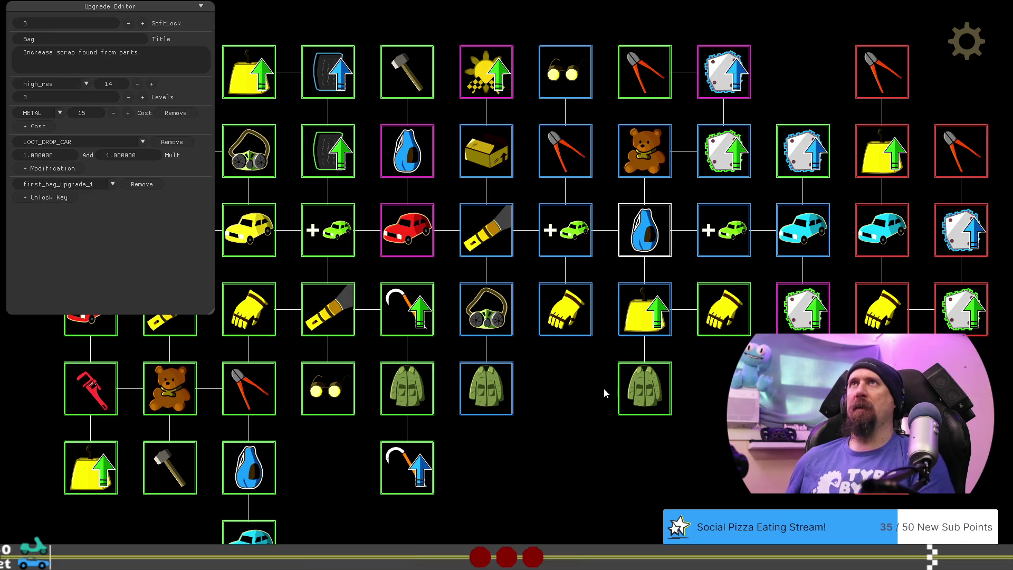
Step: Select the relocated Cargo Jacket upgrade, checking Improved Grip below it along the way
{"action": "mouse_move", "coordinate": [555, 425]}
{"action": "left_mouse_down"}
{"action": "mouse_move", "coordinate": [459, 418]}
{"action": "mouse_move", "coordinate": [537, 441]}
{"action": "mouse_move", "coordinate": [614, 411]}
{"action": "left_mouse_up"}
{"action": "left_click", "coordinate": [392, 396]}
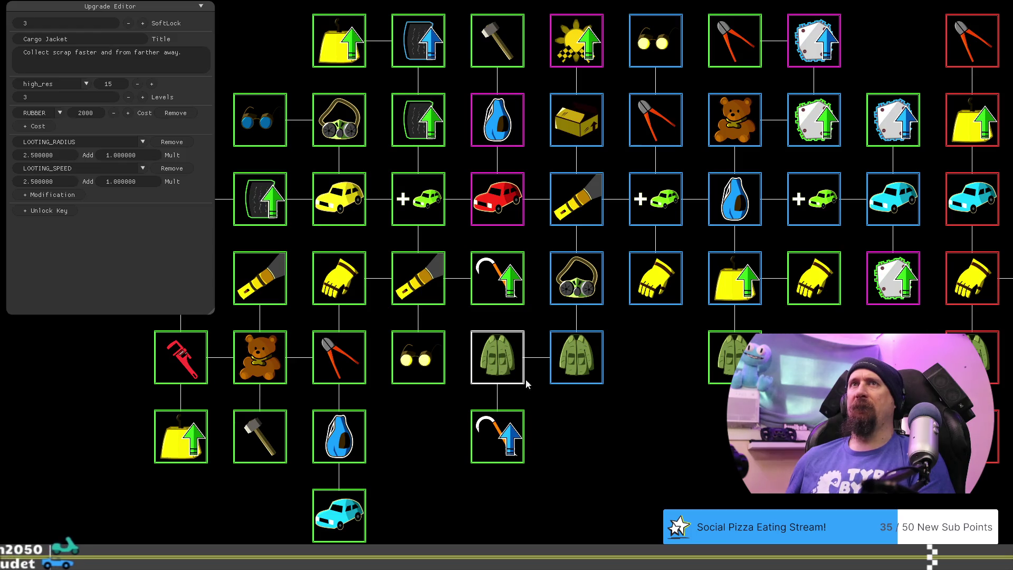
{"action": "mouse_move", "coordinate": [526, 384]}
{"action": "left_mouse_down"}
{"action": "mouse_move", "coordinate": [631, 437]}
{"action": "mouse_move", "coordinate": [628, 409]}
{"action": "left_mouse_up"}
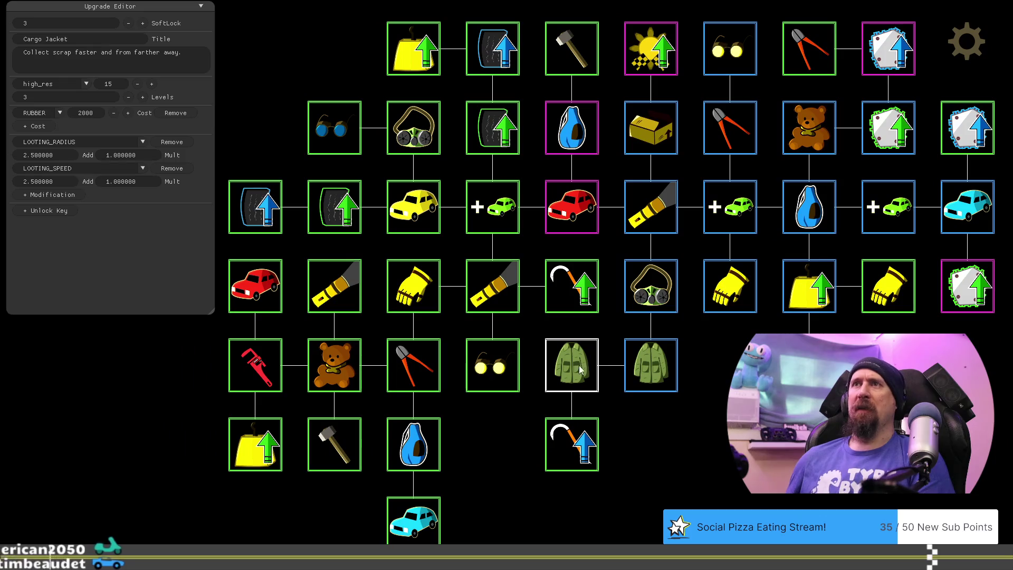
{"action": "left_click", "coordinate": [587, 450]}
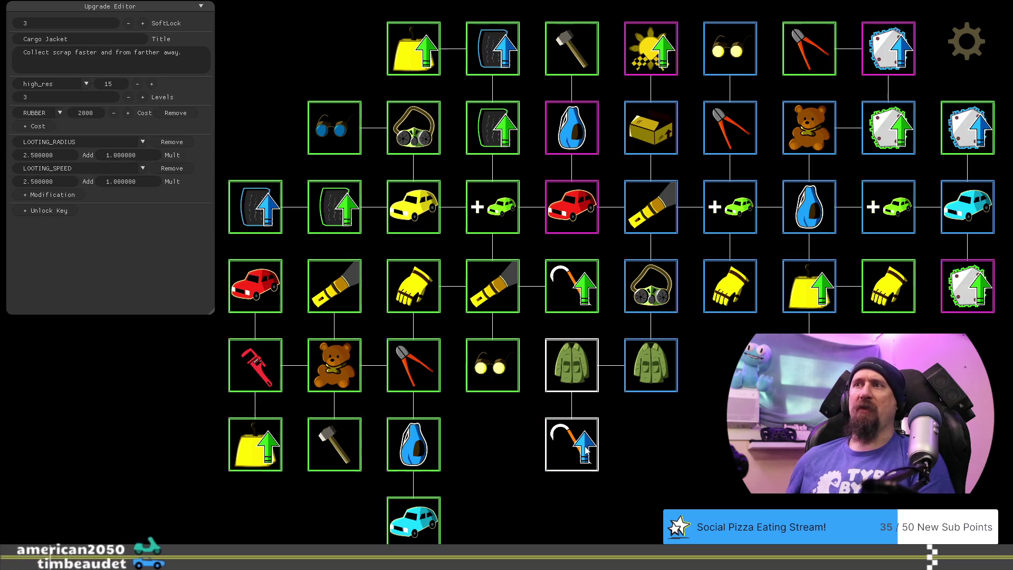
{"action": "left_click", "coordinate": [573, 375]}
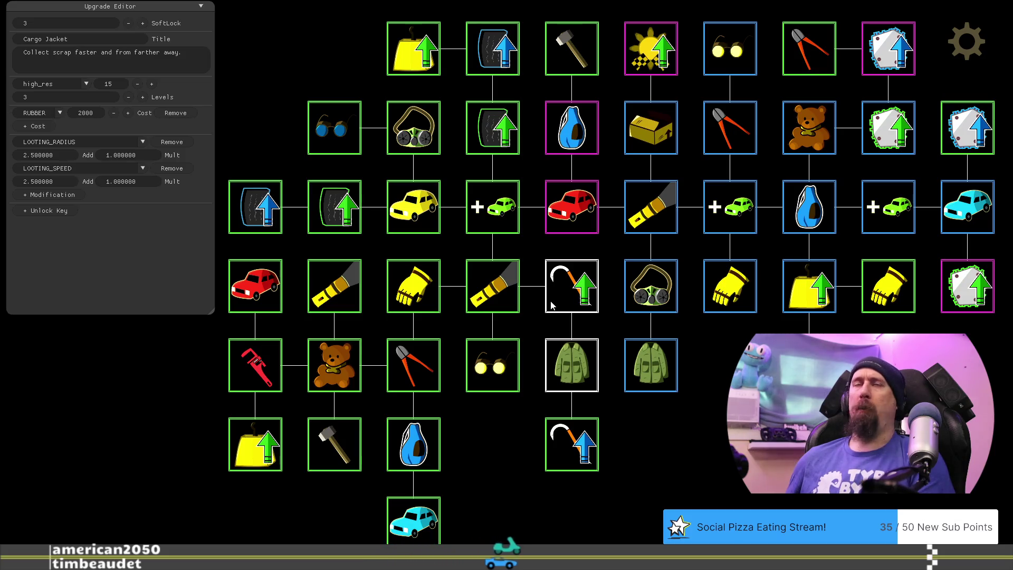
Step: Replace Cargo Jacket's 2000 RUBBER cost with 500
{"action": "left_click", "coordinate": [84, 117]}
{"action": "key", "text": "BackSpace"}
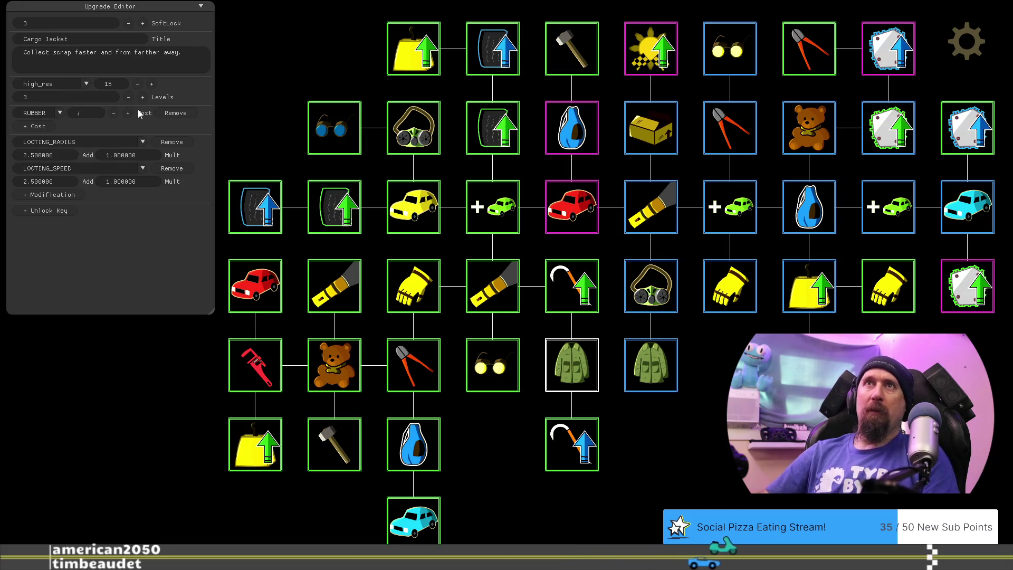
{"action": "type", "text": "6500"}
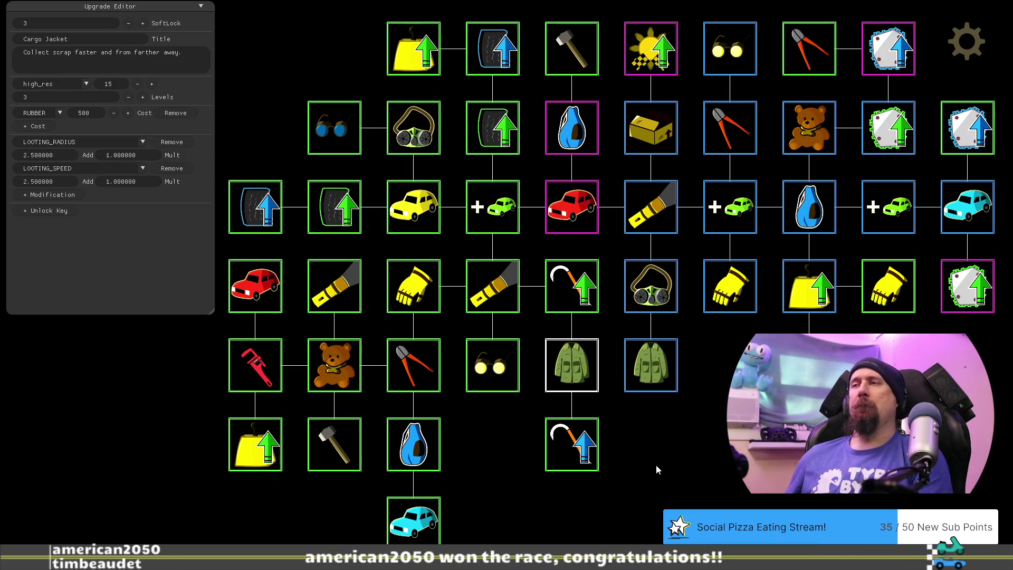
{"action": "left_click_drag", "start_coordinate": [495, 427], "coordinate": [554, 375]}
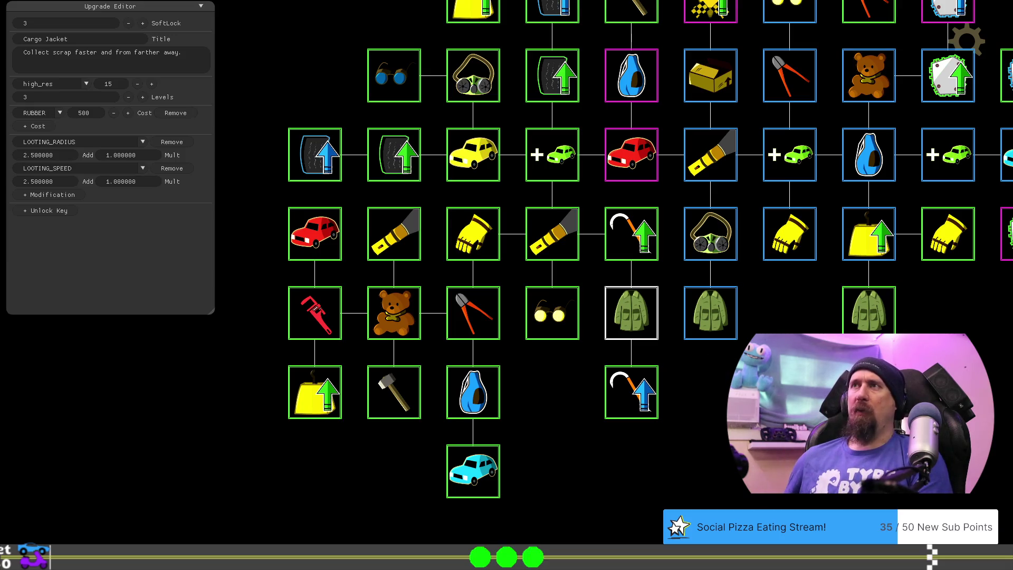
{"action": "mouse_move", "coordinate": [765, 404]}
{"action": "left_mouse_down"}
{"action": "mouse_move", "coordinate": [665, 447]}
{"action": "mouse_move", "coordinate": [691, 453]}
{"action": "left_mouse_up"}
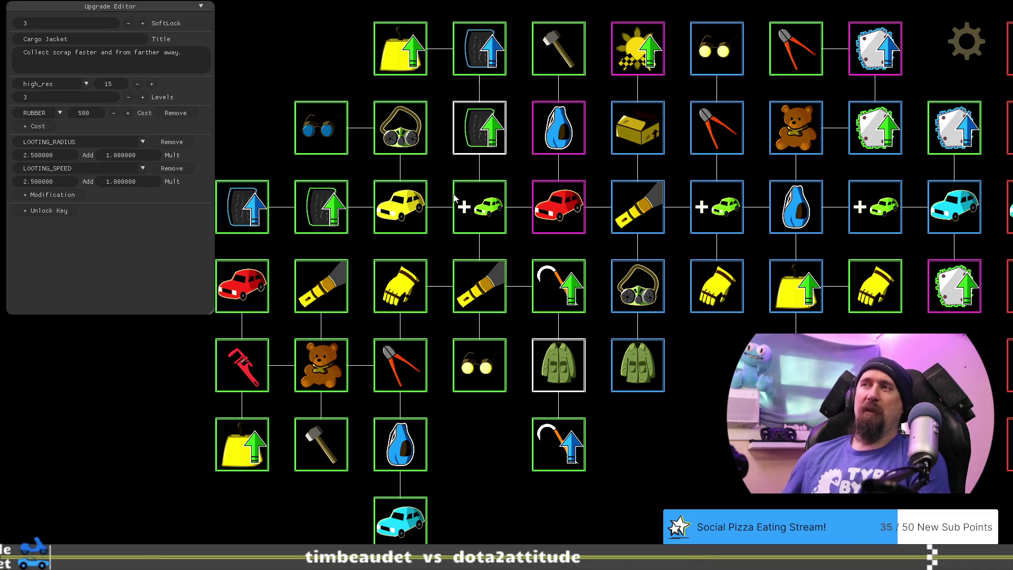
{"action": "mouse_move", "coordinate": [484, 447]}
{"action": "left_mouse_down"}
{"action": "mouse_move", "coordinate": [533, 417]}
{"action": "mouse_move", "coordinate": [526, 454]}
{"action": "left_mouse_up"}
{"action": "mouse_move", "coordinate": [587, 431]}
{"action": "left_mouse_down"}
{"action": "mouse_move", "coordinate": [624, 417]}
{"action": "mouse_move", "coordinate": [588, 414]}
{"action": "left_mouse_up"}
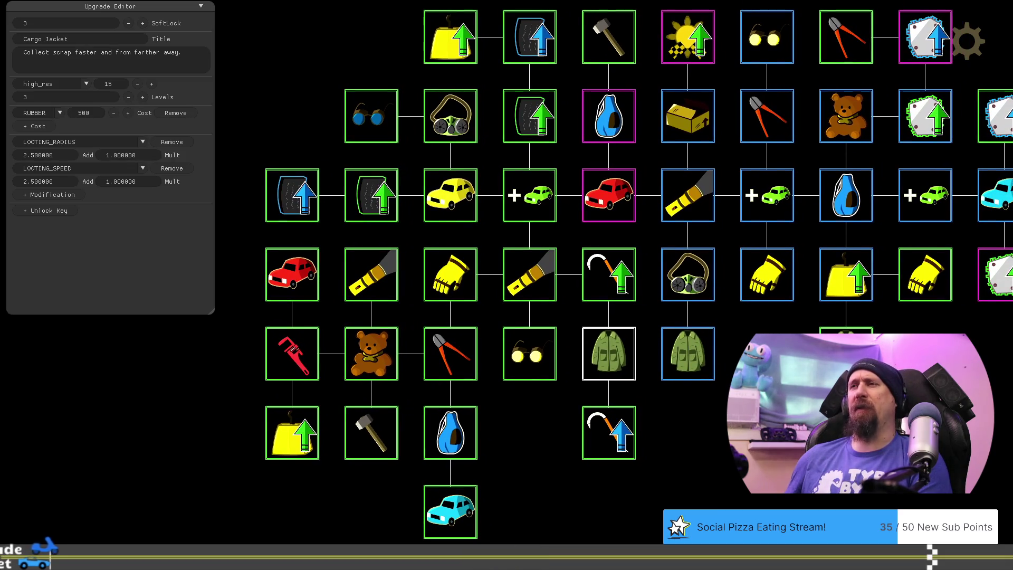
{"action": "left_click_drag", "start_coordinate": [521, 426], "coordinate": [514, 426]}
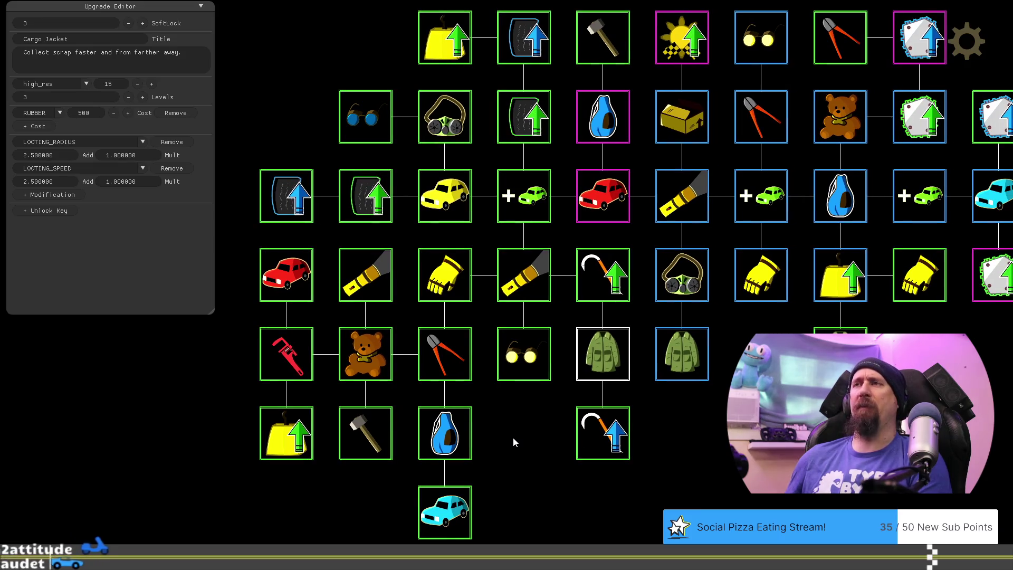
{"action": "left_click_drag", "start_coordinate": [513, 437], "coordinate": [489, 441]}
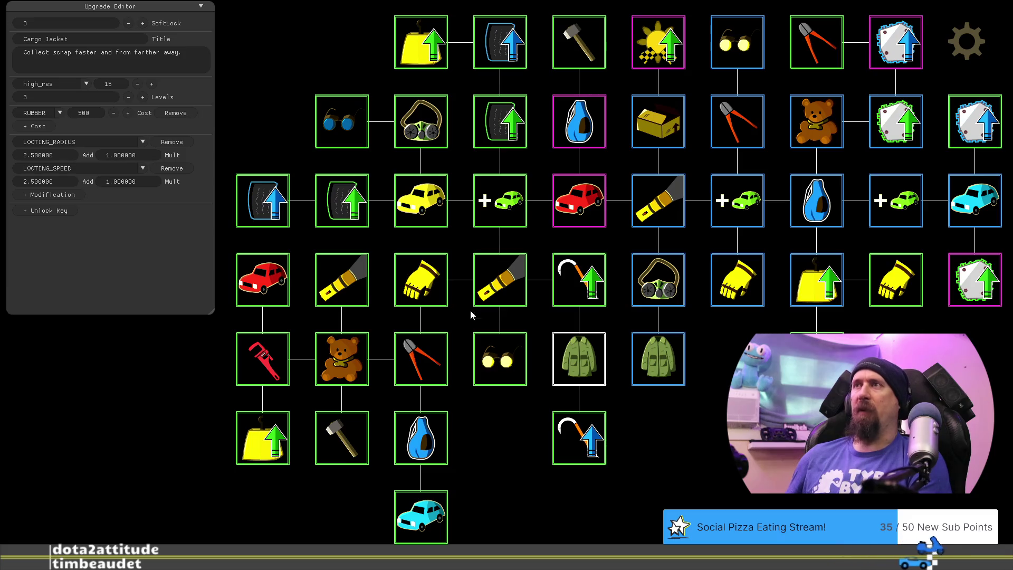
{"action": "left_click_drag", "start_coordinate": [510, 436], "coordinate": [526, 426]}
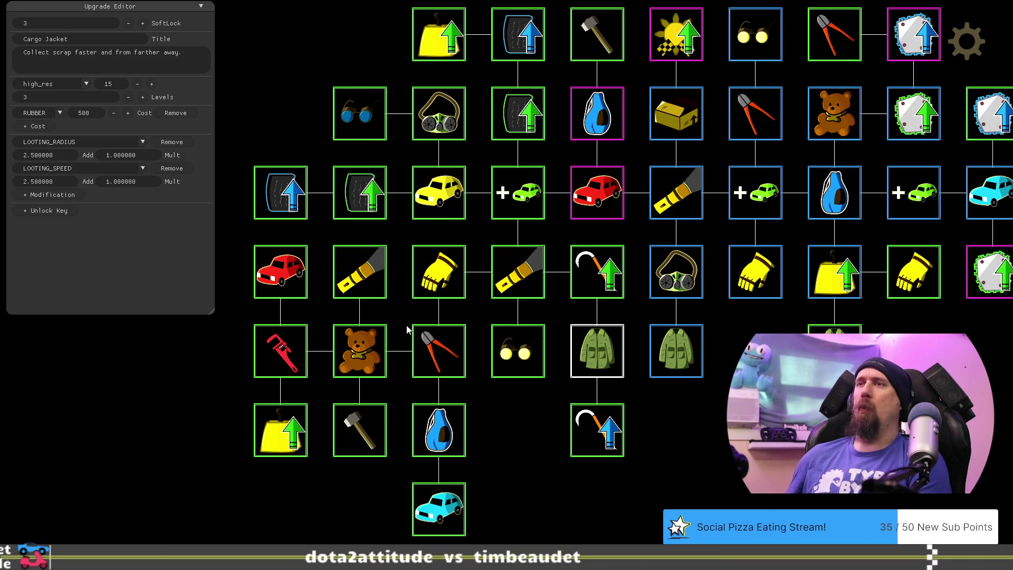
{"action": "left_click_drag", "start_coordinate": [506, 409], "coordinate": [508, 407]}
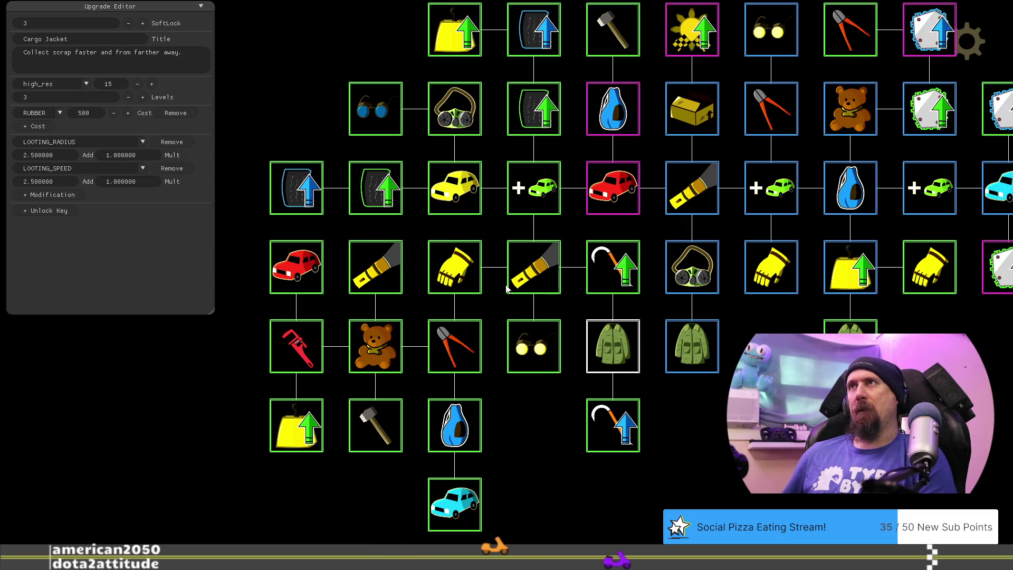
{"action": "left_click_drag", "start_coordinate": [496, 289], "coordinate": [500, 329]}
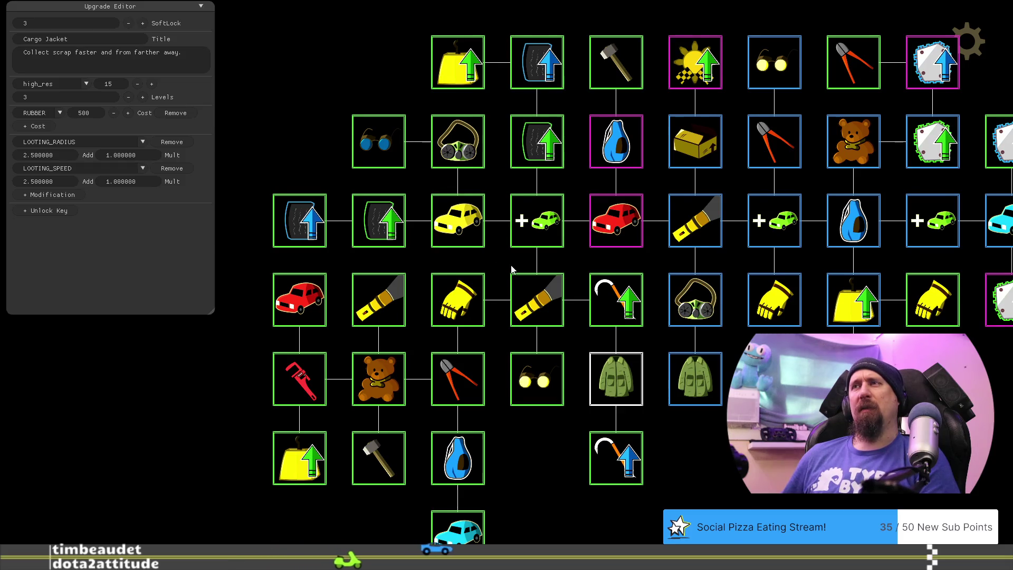
{"action": "left_click_drag", "start_coordinate": [512, 269], "coordinate": [481, 257]}
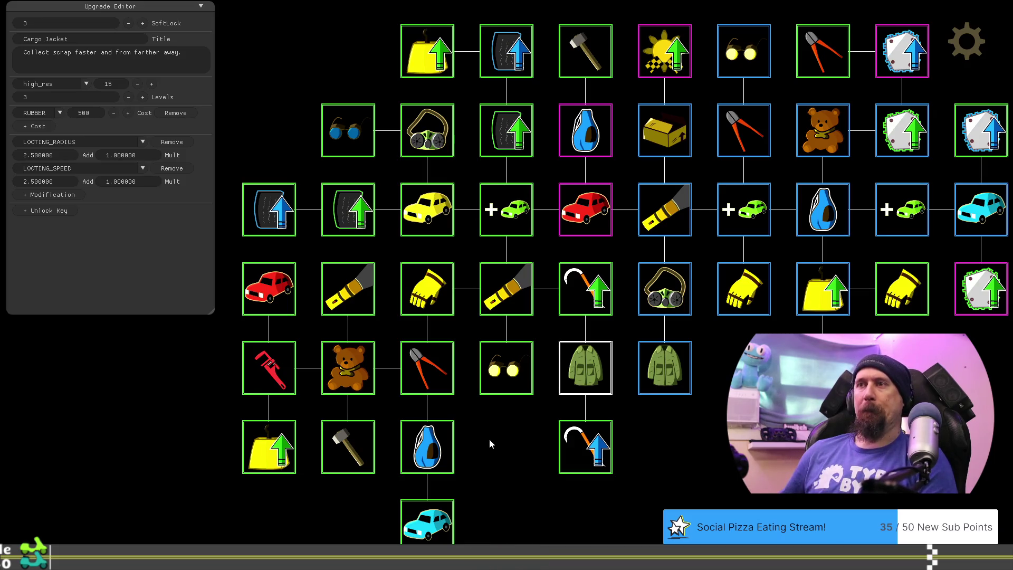
Step: Check Glasses, then view Cargo Jacket's 3 levels, RUBBER cost 500 and looting bonuses
{"action": "scroll", "coordinate": [499, 423], "scroll_direction": "down", "scroll_amount": 1}
{"action": "left_click", "coordinate": [488, 361]}
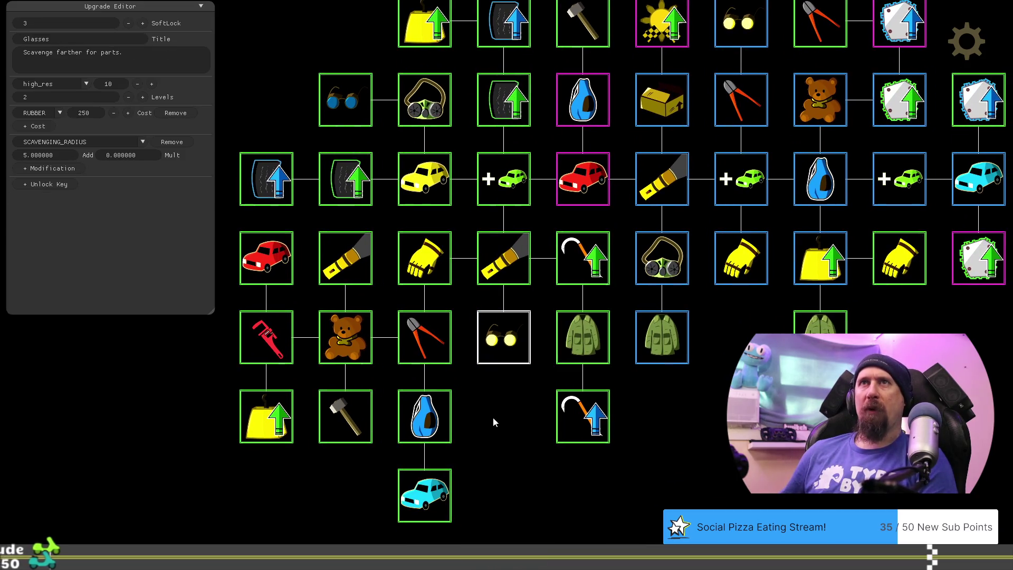
{"action": "left_click", "coordinate": [579, 337]}
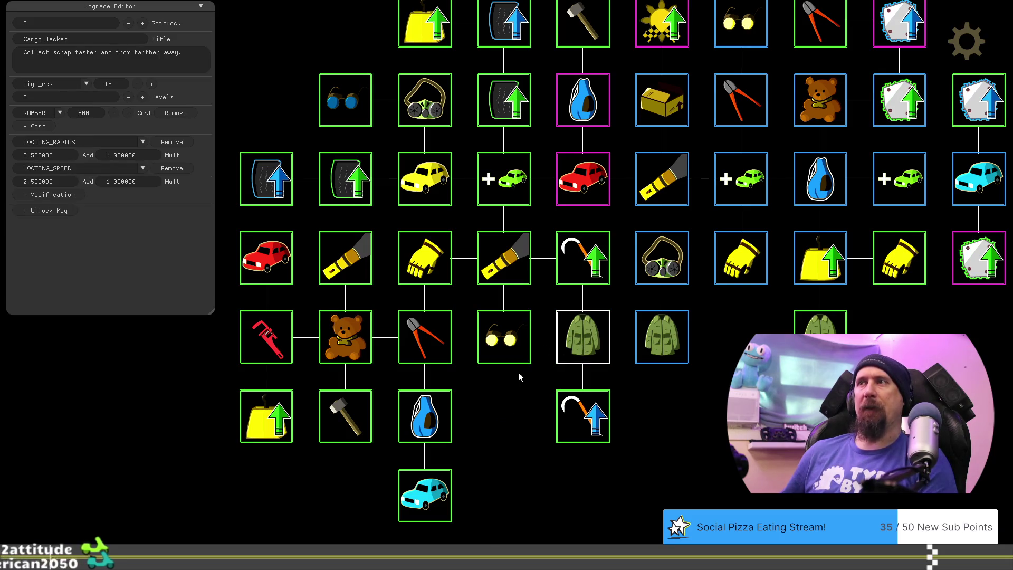
{"action": "mouse_move", "coordinate": [518, 372]}
{"action": "left_mouse_down"}
{"action": "mouse_move", "coordinate": [566, 375]}
{"action": "mouse_move", "coordinate": [554, 410]}
{"action": "left_mouse_up"}
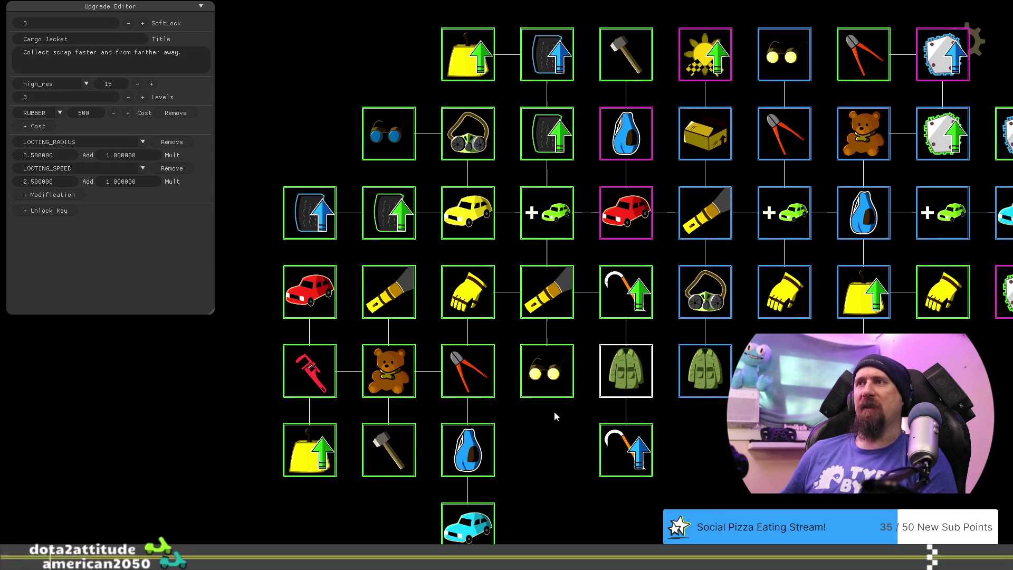
Step: Review Gloves, Pristine and Fine Rubber, More Vehicles, Improved Grip, Cargo Jacket, Rusted Bead-Ale, Helmet/Mask and Mechanic Goggle
{"action": "left_click", "coordinate": [469, 293]}
{"action": "left_click", "coordinate": [549, 62]}
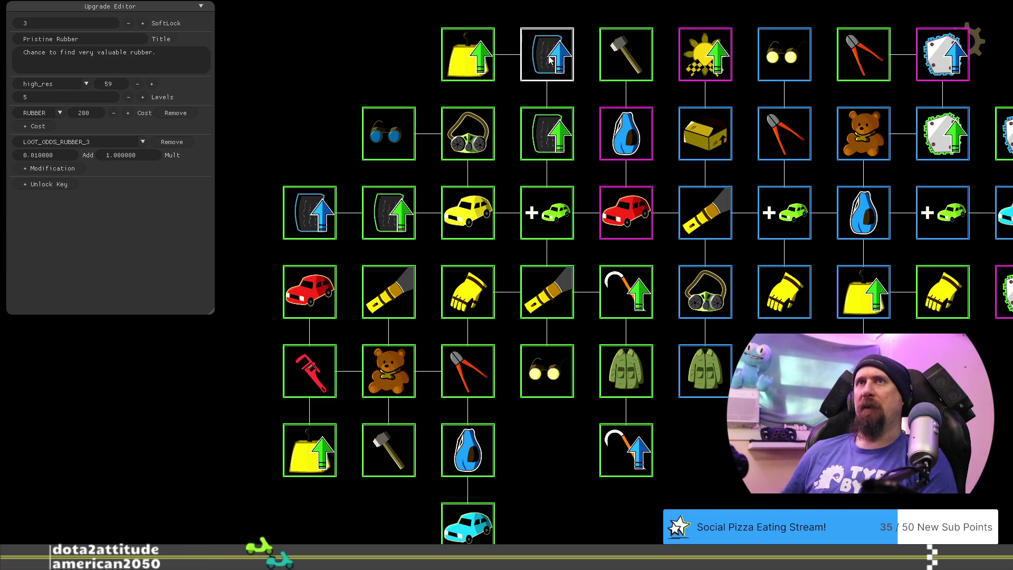
{"action": "left_click", "coordinate": [544, 141]}
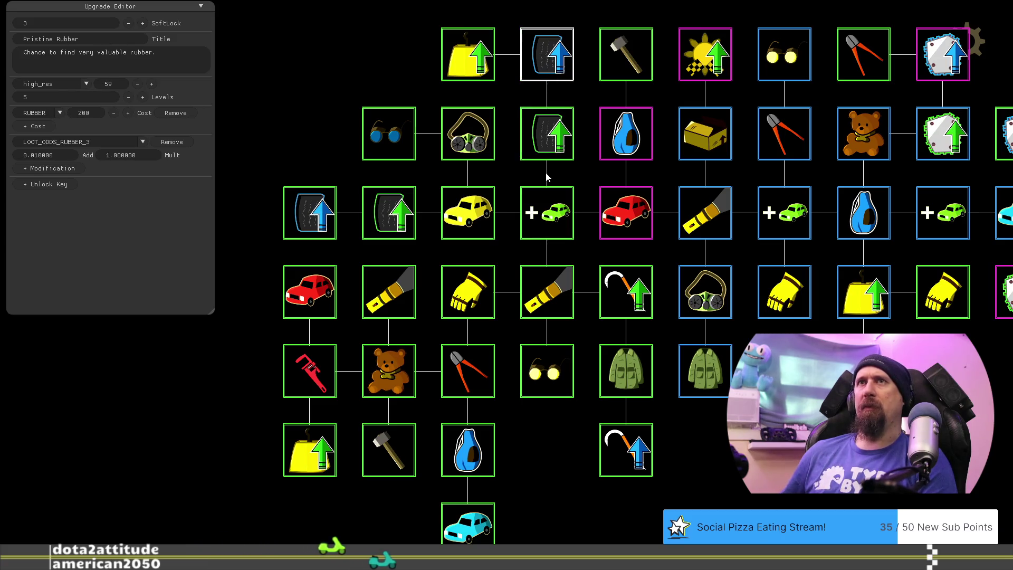
{"action": "left_click", "coordinate": [549, 201]}
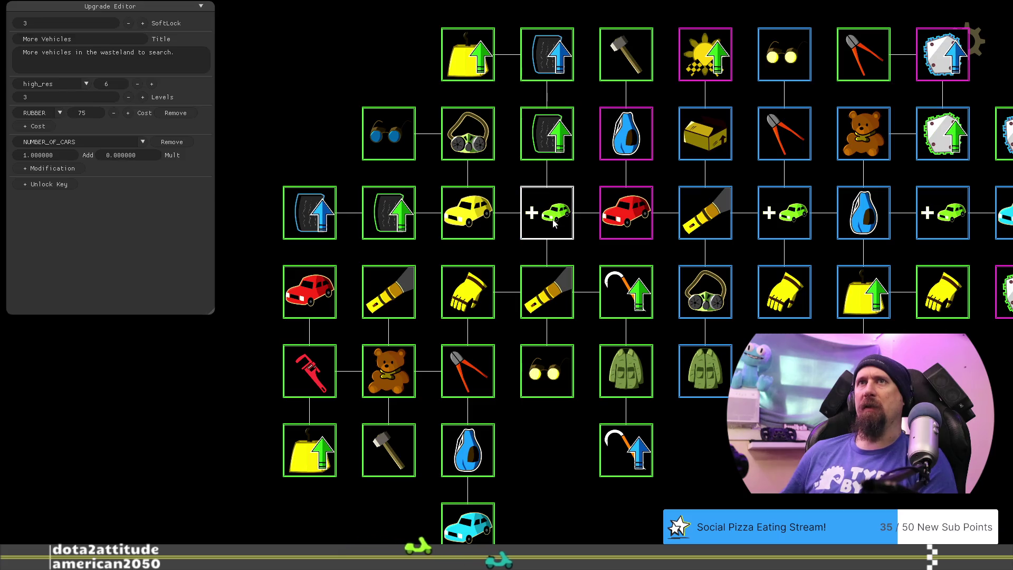
{"action": "left_click", "coordinate": [633, 298]}
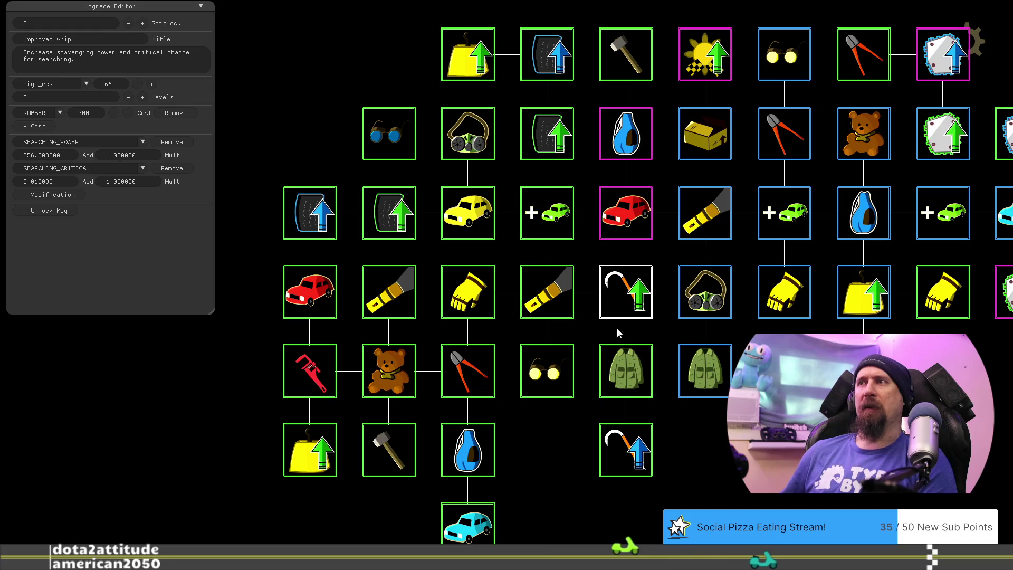
{"action": "left_click", "coordinate": [636, 385]}
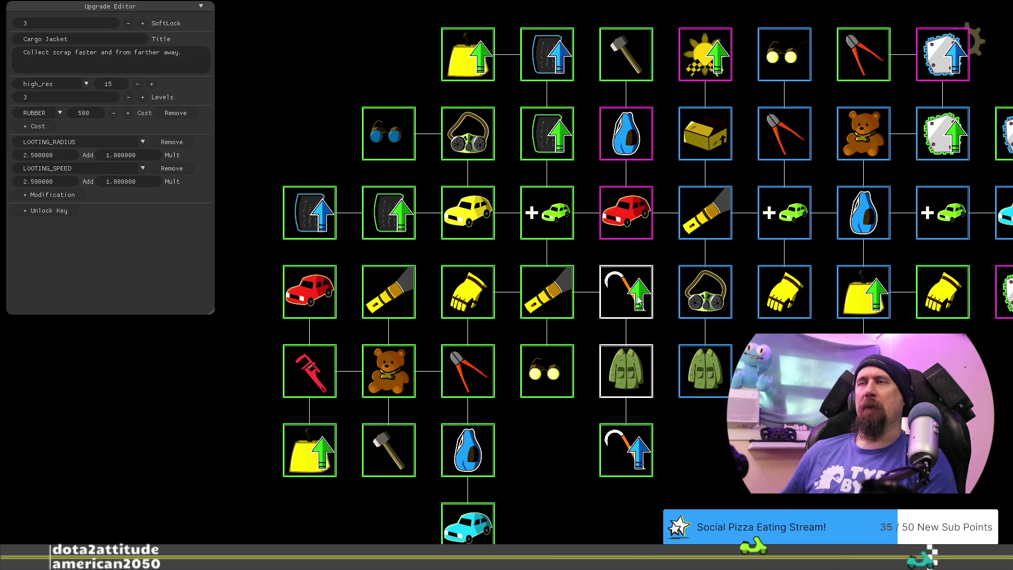
{"action": "left_click", "coordinate": [461, 233]}
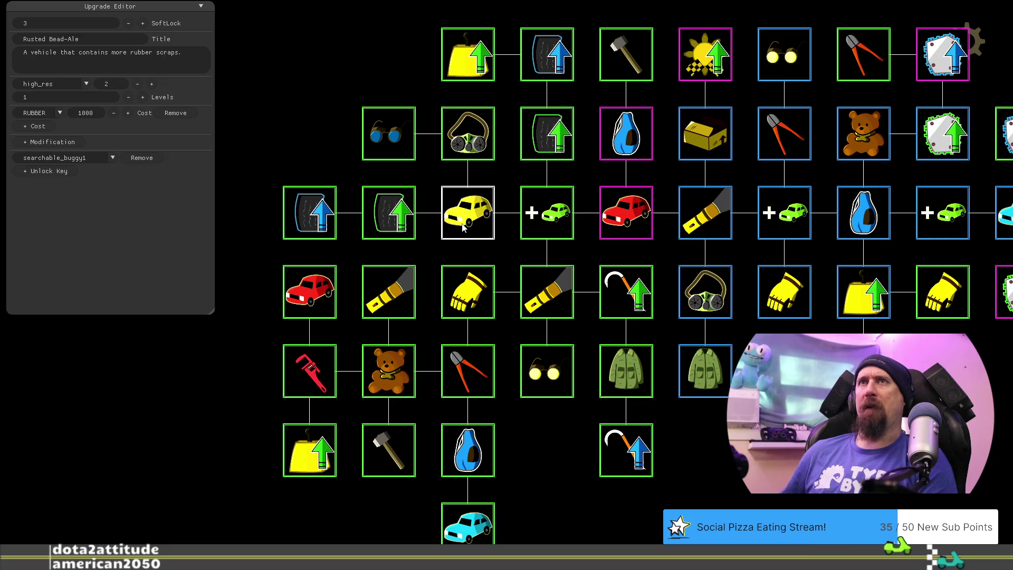
{"action": "left_click", "coordinate": [486, 153]}
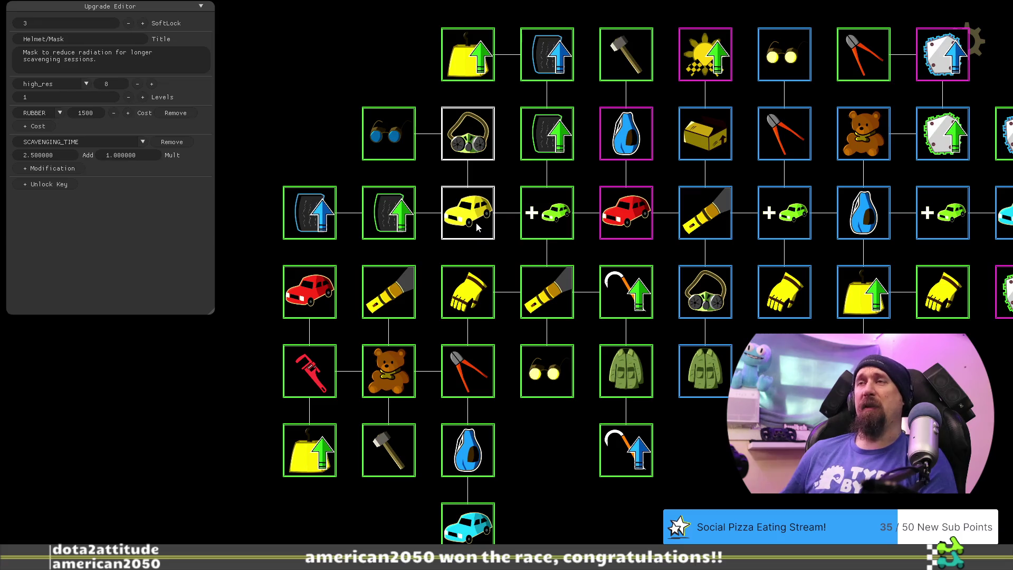
{"action": "left_click", "coordinate": [395, 139]}
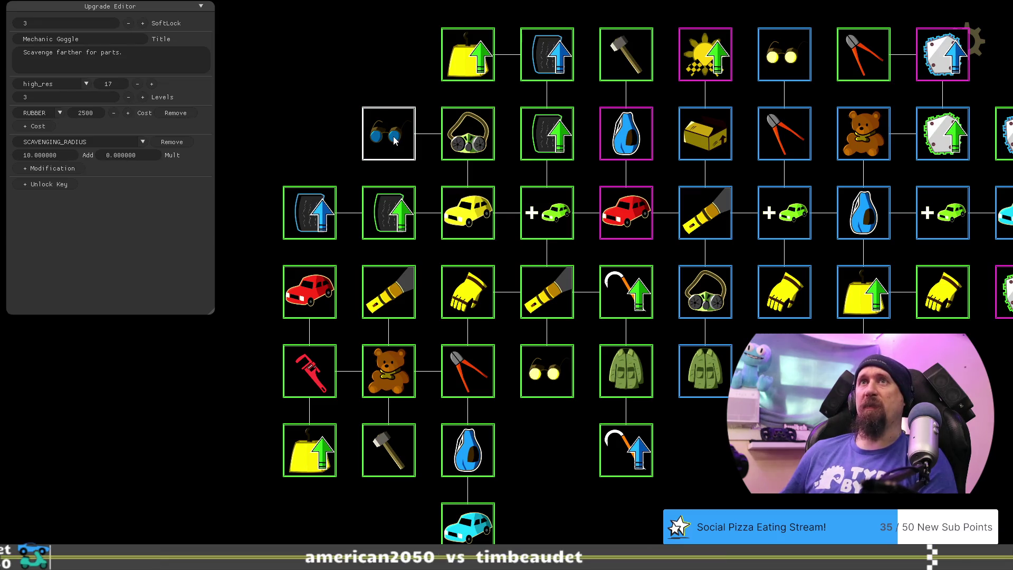
{"action": "left_click", "coordinate": [469, 138]}
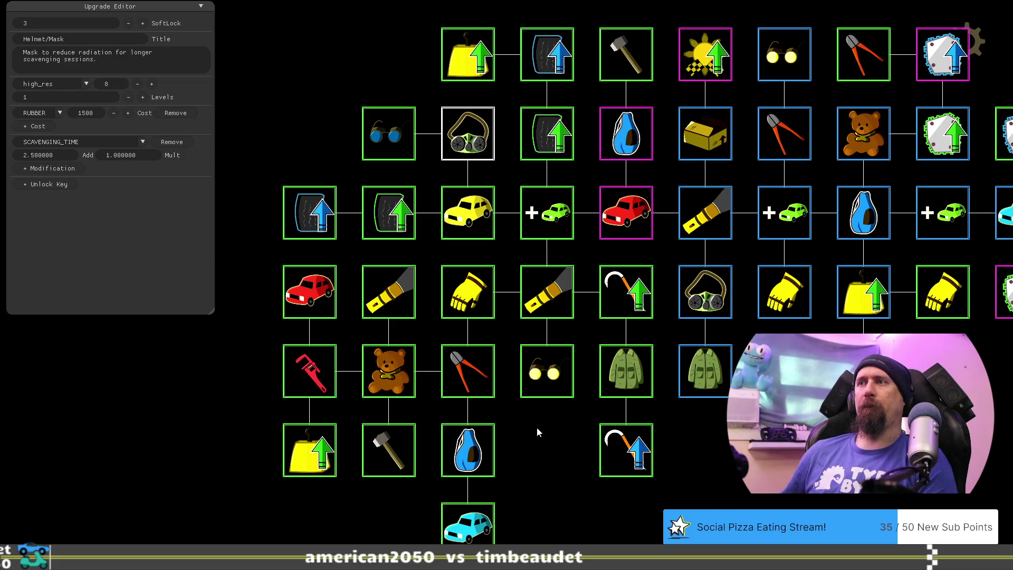
Step: Compare Gloves, Dismantler and Bag, ending on Stuffed Bear (5 levels, RUBBER cost 1500)
{"action": "left_click_drag", "start_coordinate": [536, 430], "coordinate": [561, 421]}
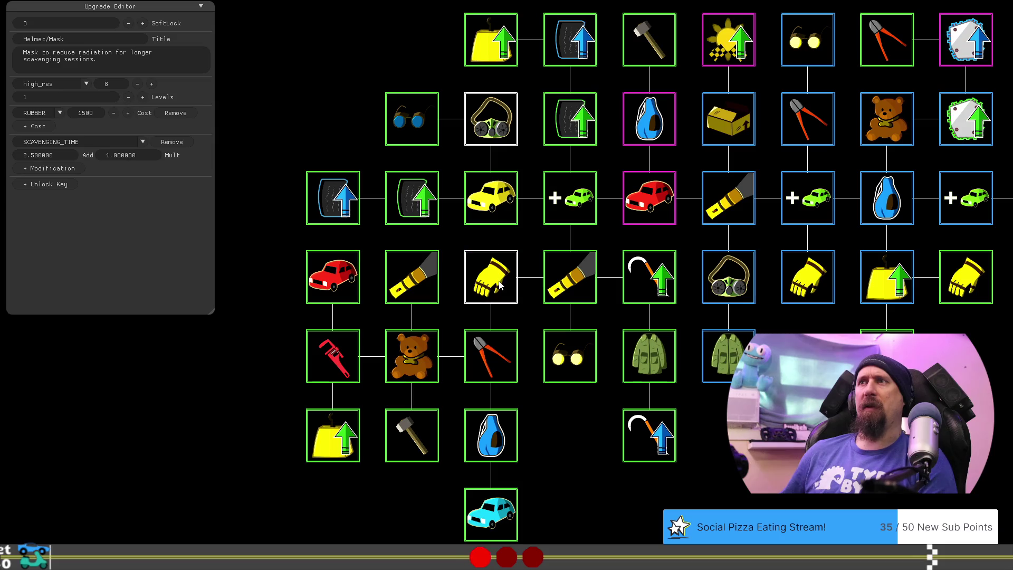
{"action": "left_click", "coordinate": [494, 283]}
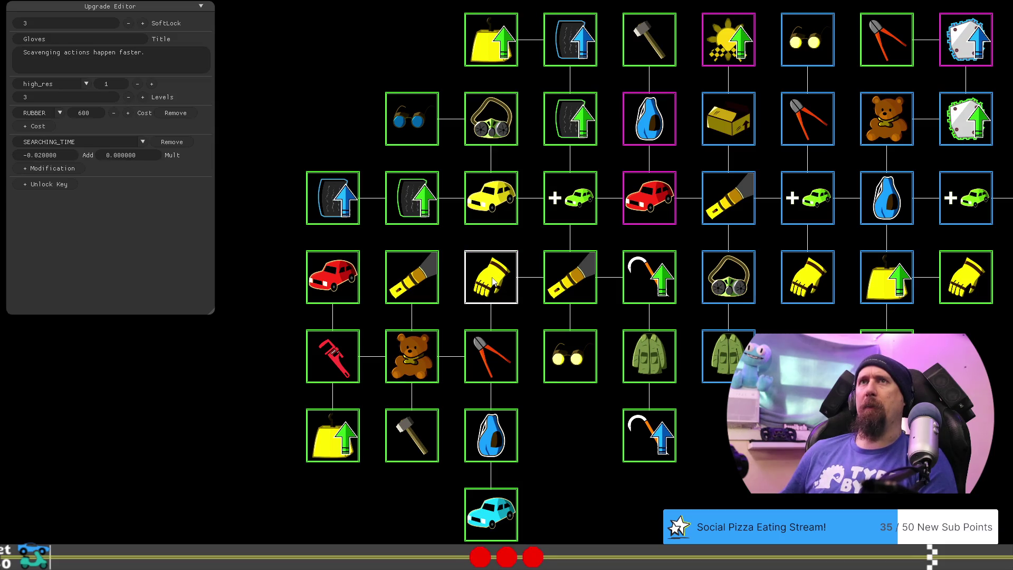
{"action": "left_click", "coordinate": [490, 357]}
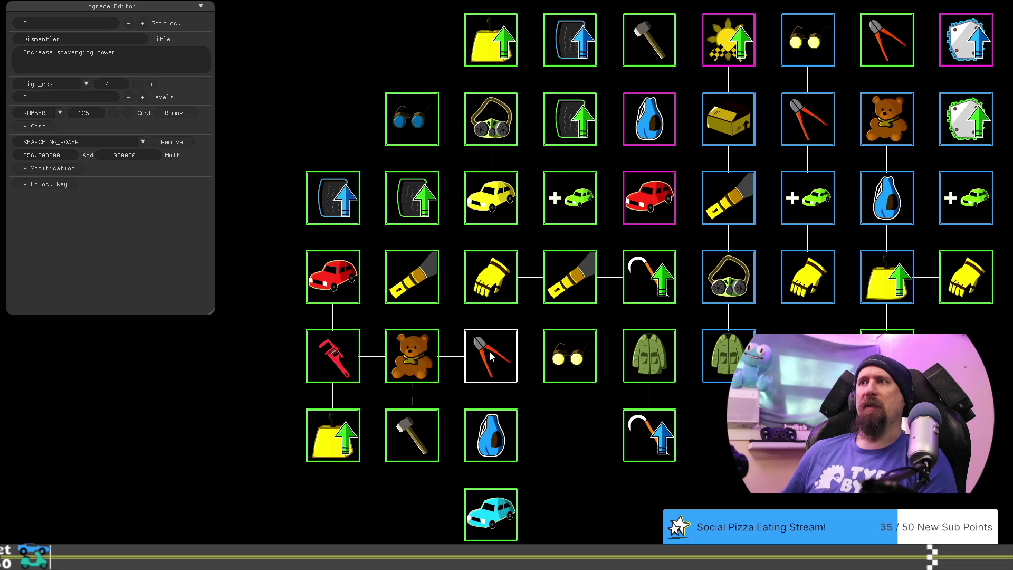
{"action": "left_click_drag", "start_coordinate": [580, 448], "coordinate": [604, 414]}
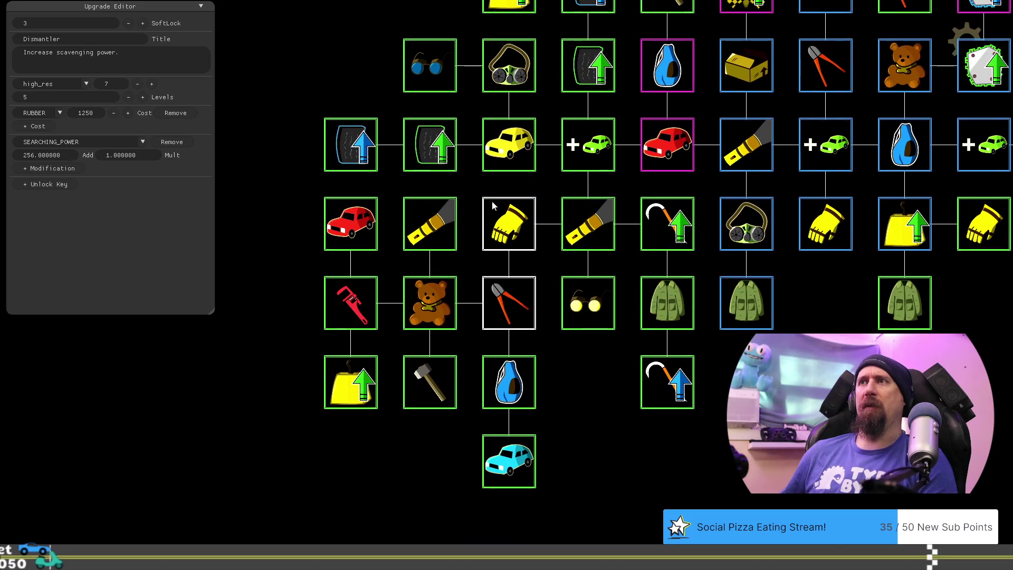
{"action": "left_click", "coordinate": [519, 397]}
{"action": "left_click", "coordinate": [431, 302]}
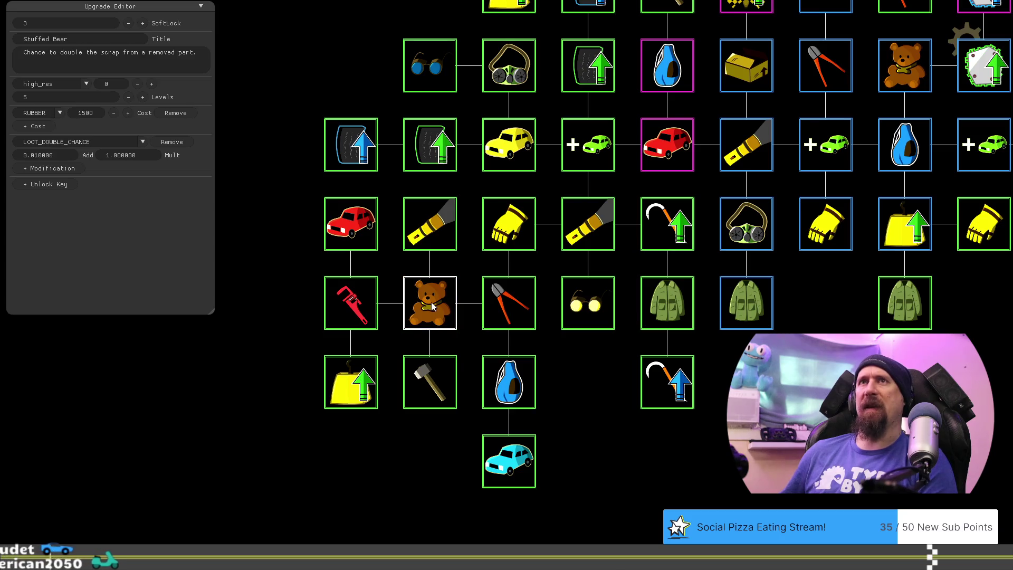
{"action": "left_click", "coordinate": [509, 303]}
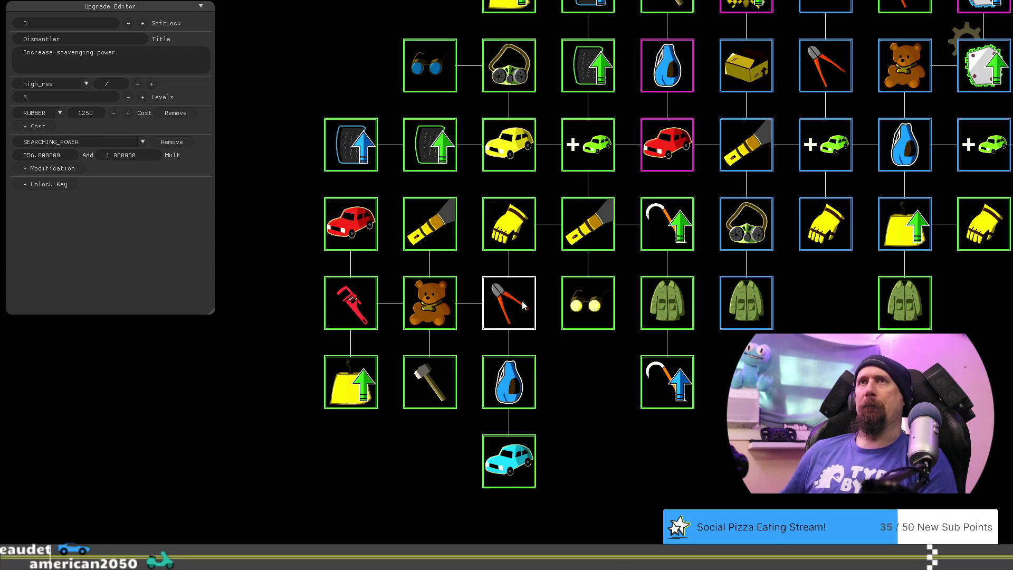
{"action": "left_click", "coordinate": [516, 390]}
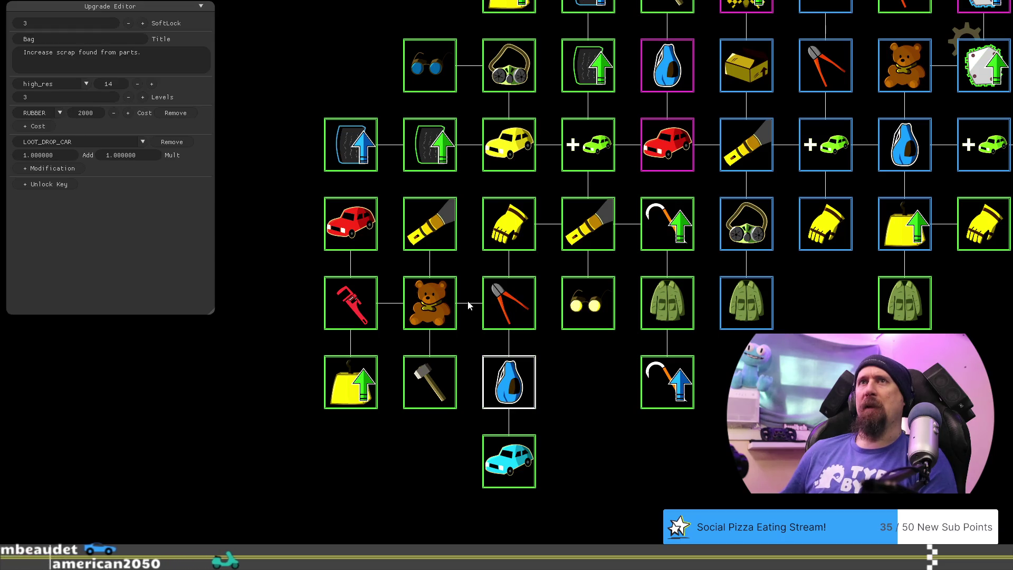
{"action": "left_click", "coordinate": [432, 302]}
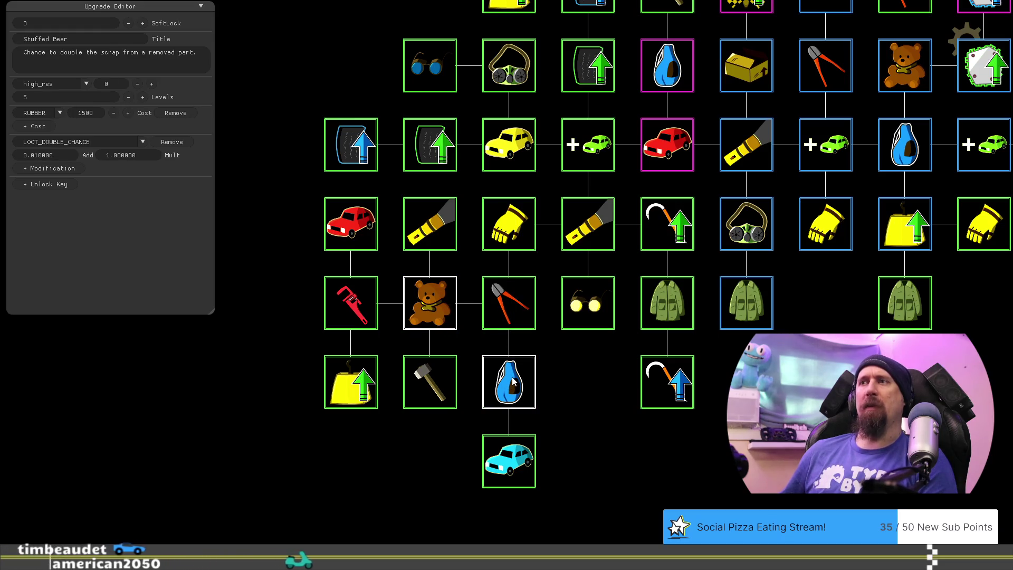
Step: Change Stuffed Bear's RUBBER cost field from 1500 to 5000, fixing a mistyped entry
{"action": "left_click", "coordinate": [97, 112]}
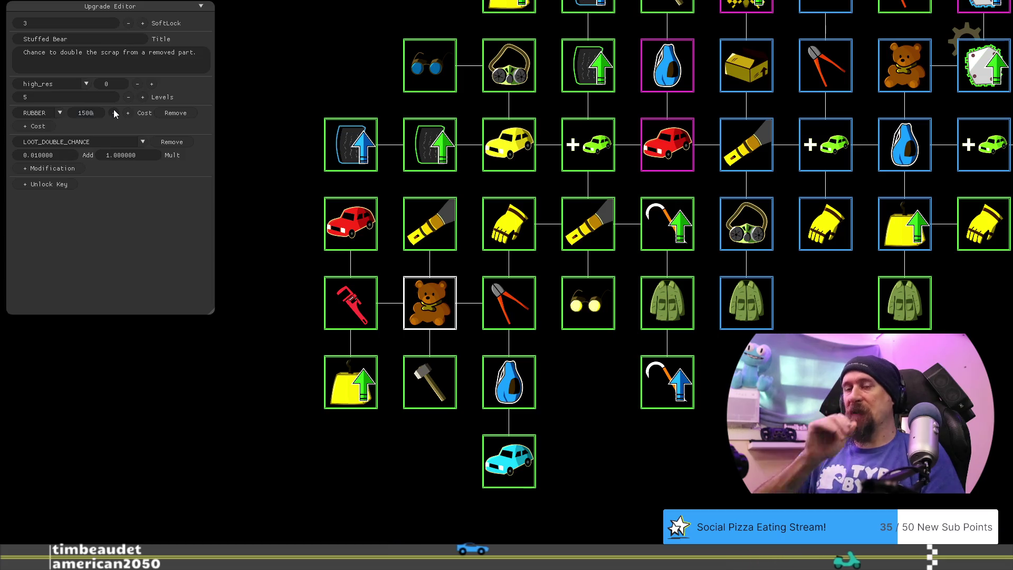
{"action": "key", "text": "BackSpace"}
{"action": "key", "text": "BackSpace"}
{"action": "key", "text": "BackSpace"}
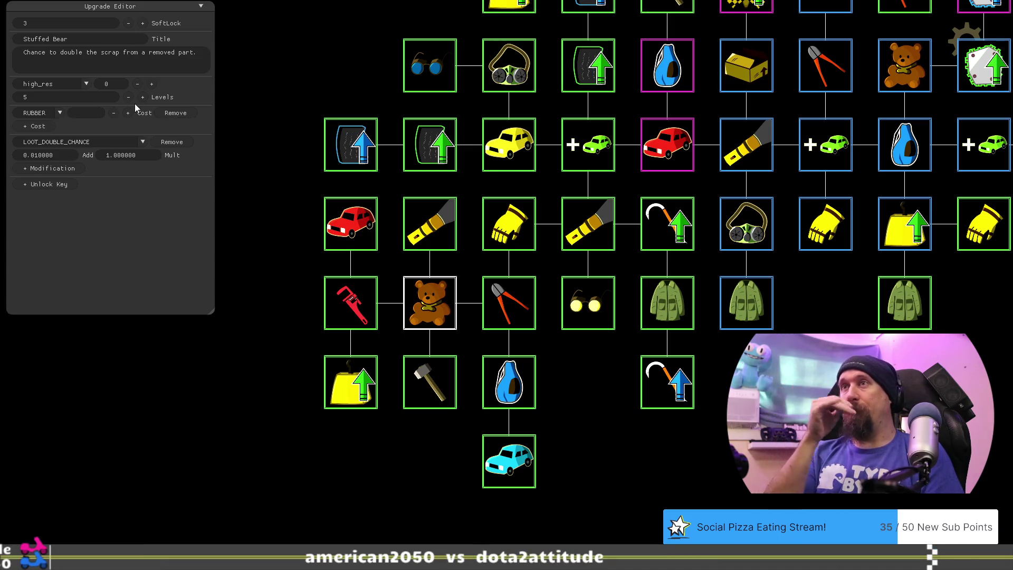
{"action": "type", "text": "3000"}
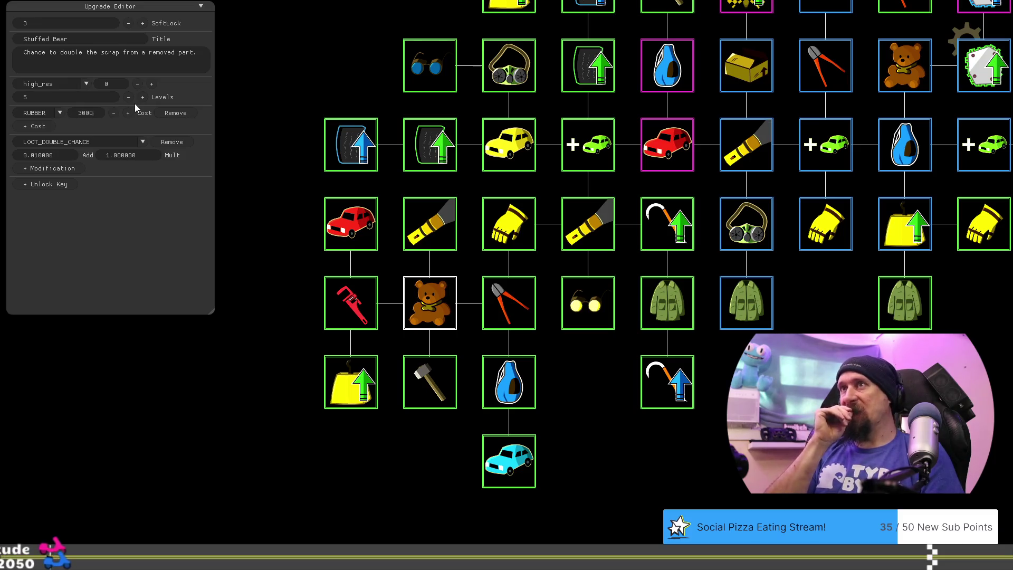
{"action": "key", "text": "BackSpace"}
{"action": "key", "text": "BackSpace"}
{"action": "key", "text": "BackSpace"}
{"action": "key", "text": "BackSpace"}
{"action": "type", "text": "5000"}
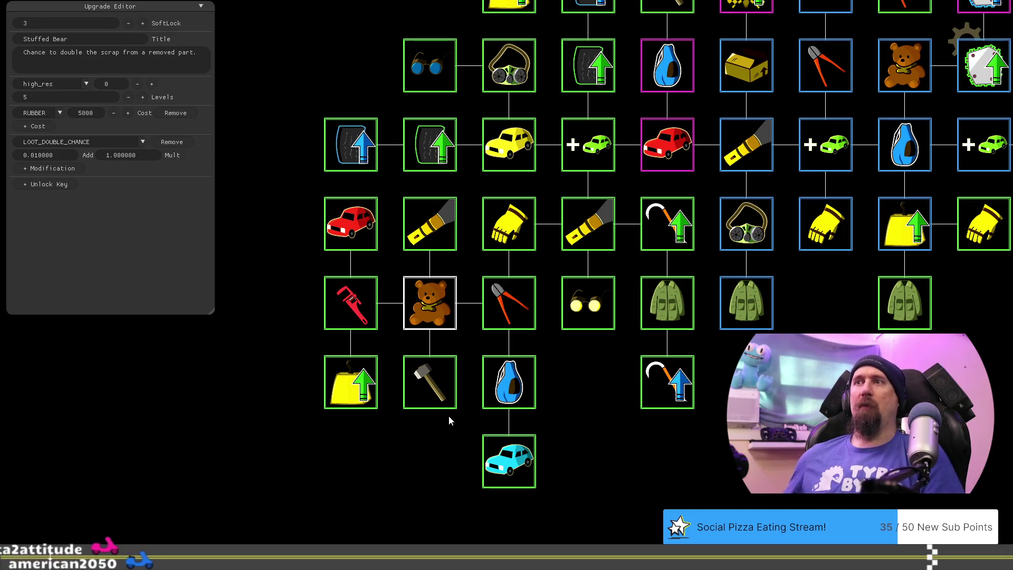
Step: Inspect Tear Off, Flashlight, Pristine Bead-Ale, Wrench and Increase Value, then drag Stuffed Bear to a new spot
{"action": "left_click", "coordinate": [432, 394]}
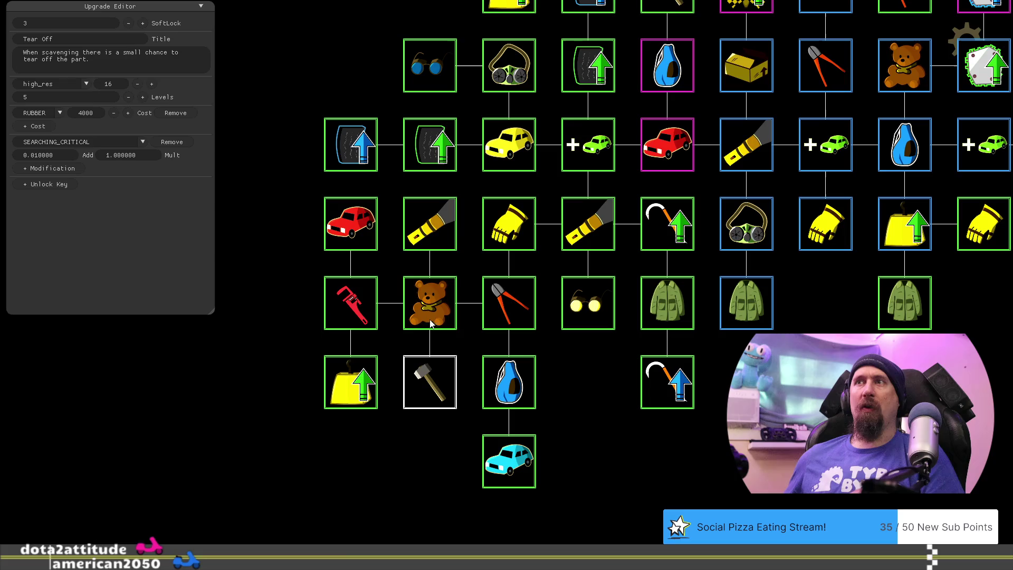
{"action": "left_click", "coordinate": [433, 228]}
{"action": "left_click", "coordinate": [359, 223]}
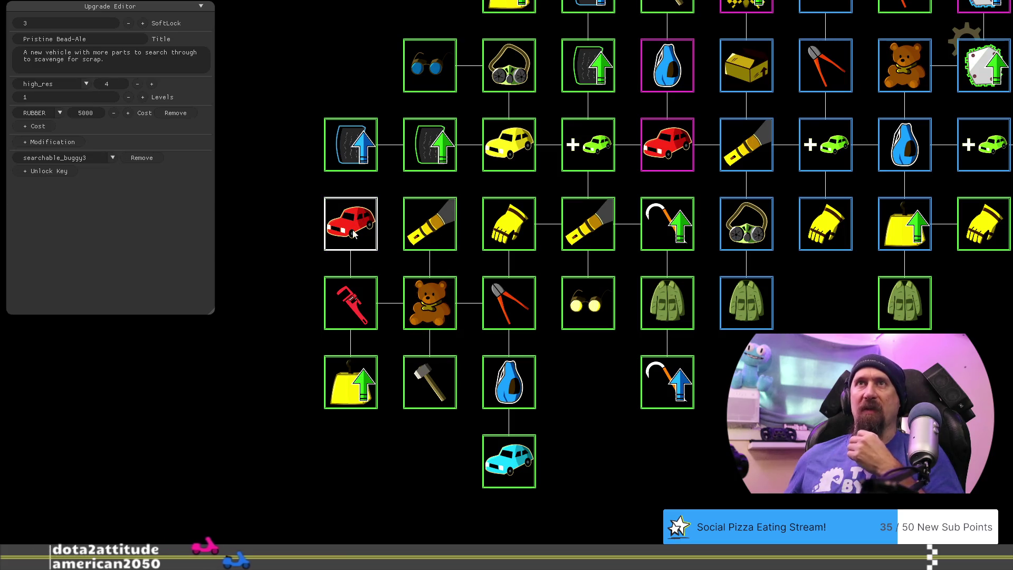
{"action": "left_click", "coordinate": [350, 305]}
{"action": "left_click", "coordinate": [445, 406]}
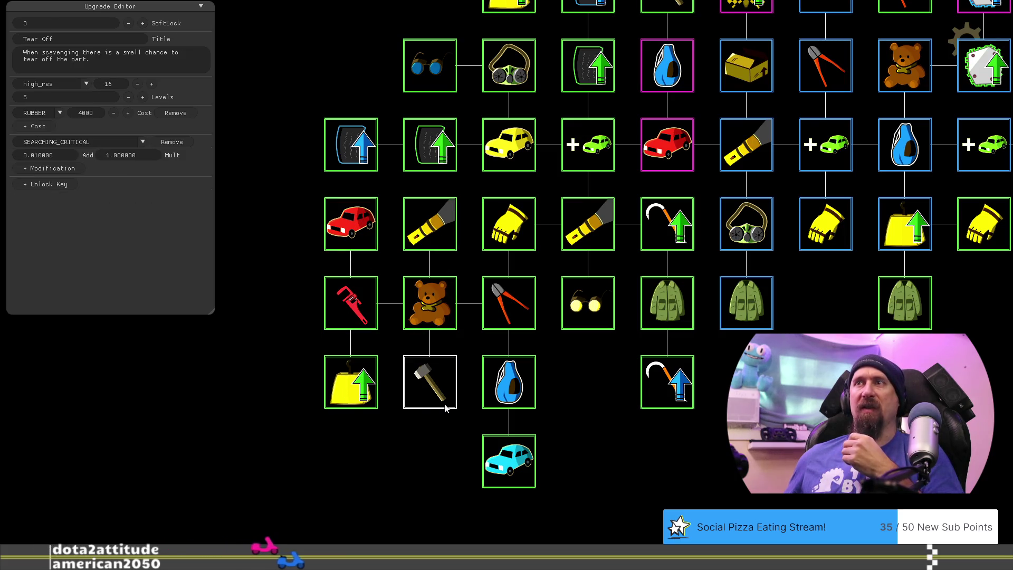
{"action": "left_click", "coordinate": [353, 406]}
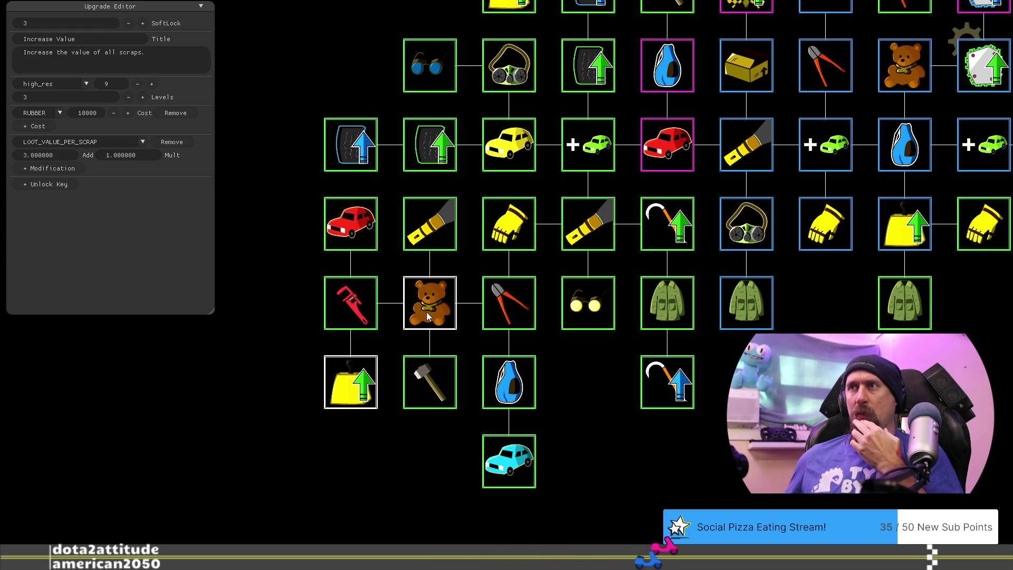
{"action": "mouse_move", "coordinate": [426, 312]}
{"action": "left_mouse_down"}
{"action": "mouse_move", "coordinate": [585, 381]}
{"action": "mouse_move", "coordinate": [568, 434]}
{"action": "mouse_move", "coordinate": [519, 385]}
{"action": "left_mouse_up"}
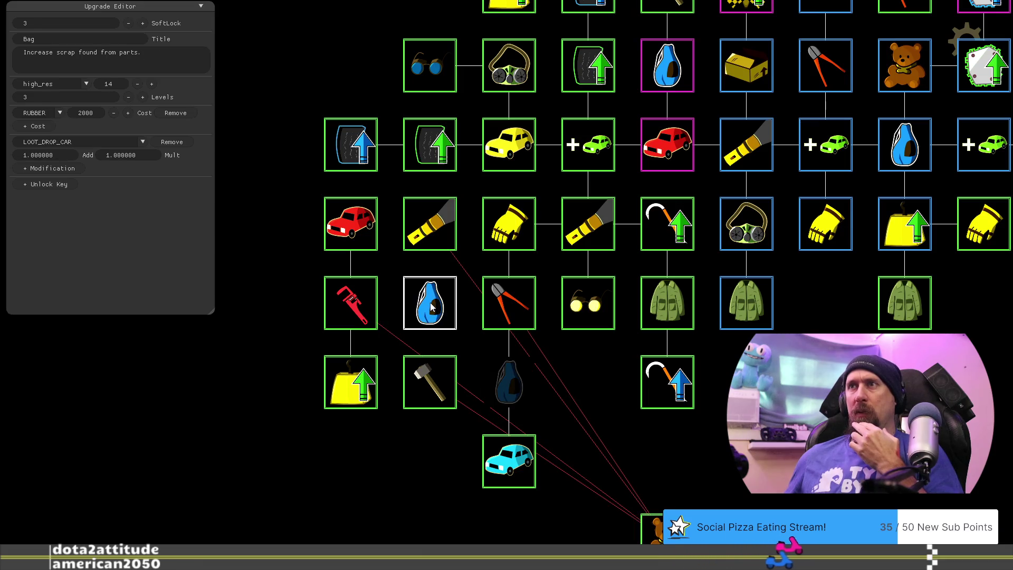
Step: Recheck Fine Bead-Ale, Wrench, Tear Off and Flashlight, then drop Stuffed Bear above the cyan car
{"action": "left_click", "coordinate": [526, 481]}
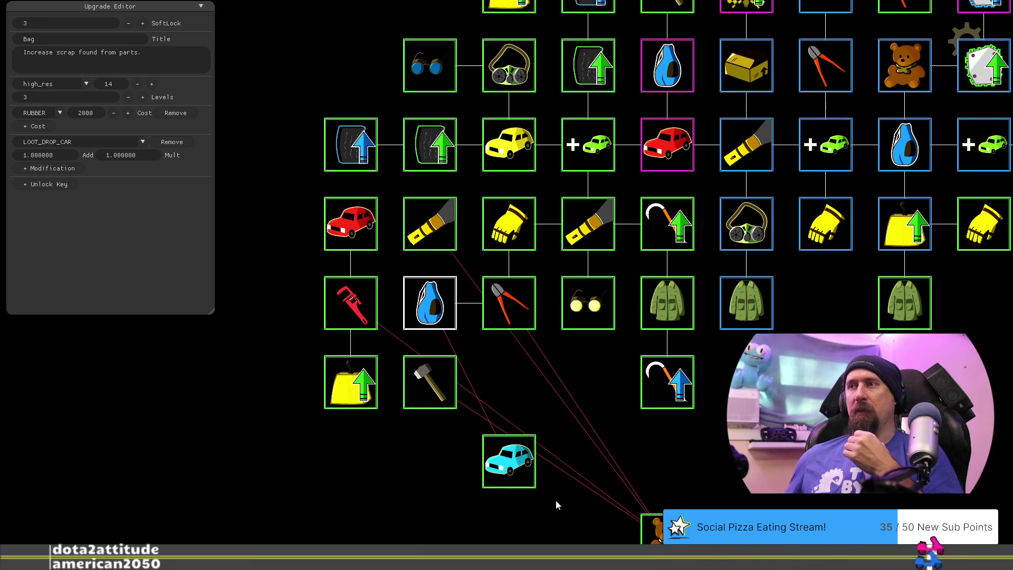
{"action": "left_click", "coordinate": [348, 305]}
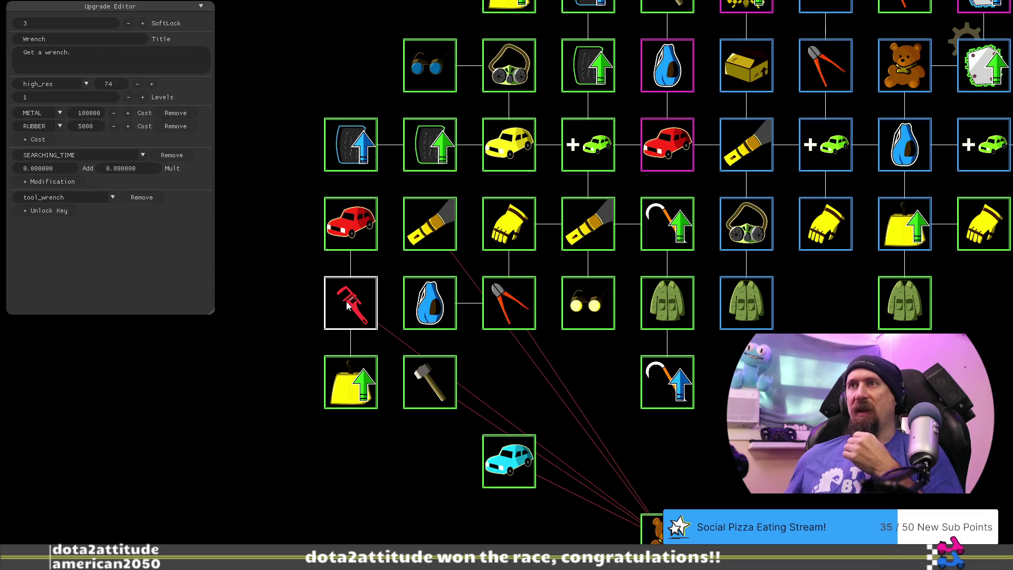
{"action": "left_click", "coordinate": [445, 393]}
{"action": "left_click", "coordinate": [430, 227]}
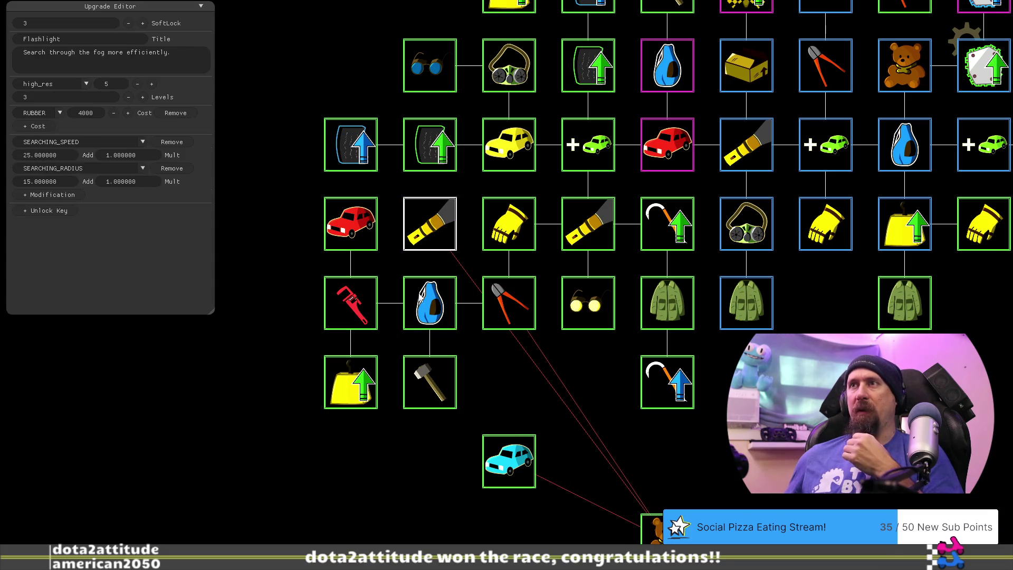
{"action": "left_click_drag", "start_coordinate": [654, 527], "coordinate": [509, 382]}
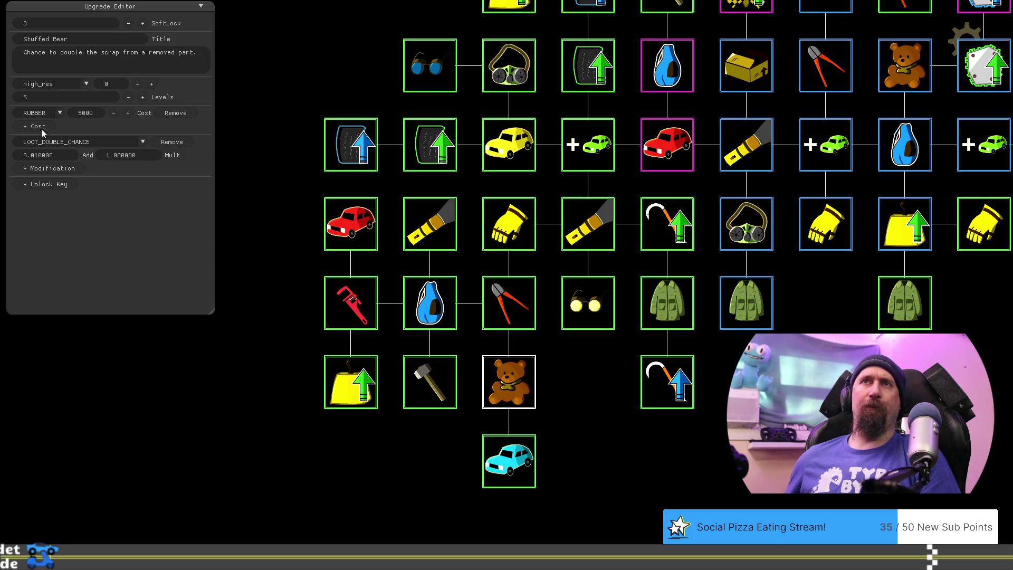
Step: In the Stuffed Bear panel, set Levels to 2 and LOOT_DOUBLE_CHANCE Add from 0.01 to 0.025
{"action": "left_click", "coordinate": [66, 97]}
{"action": "type", "text": "1"}
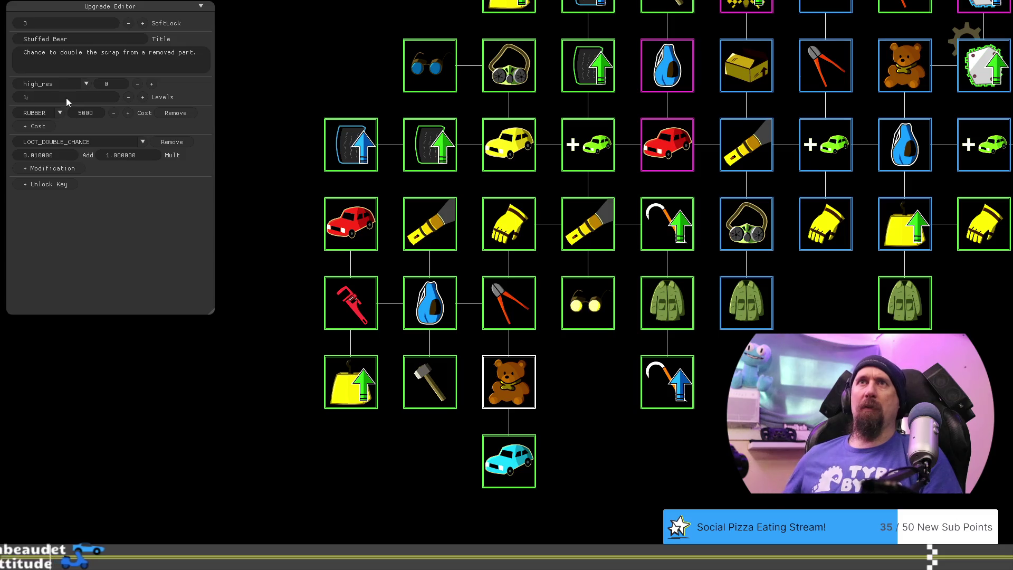
{"action": "left_click", "coordinate": [52, 158]}
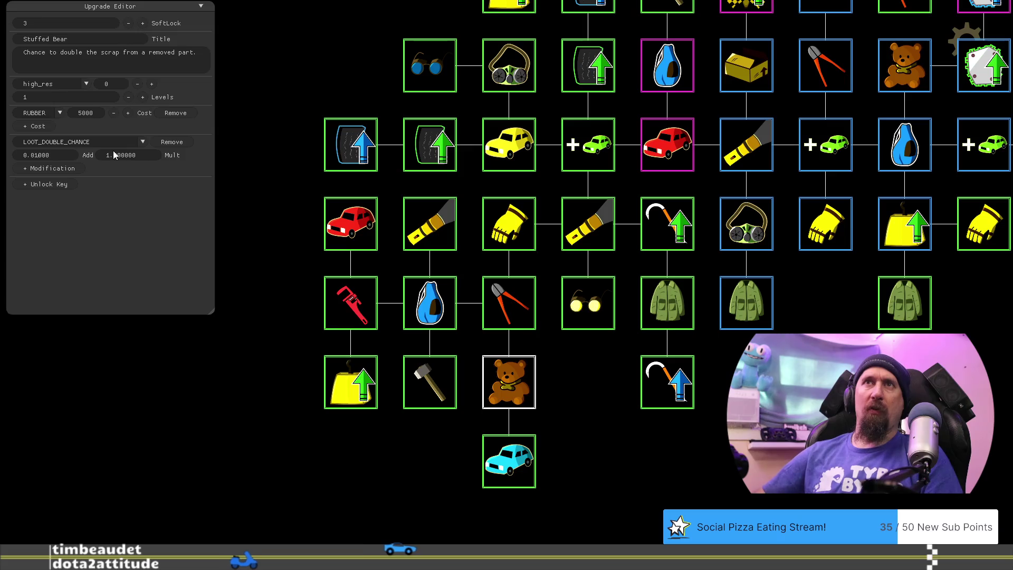
{"action": "key", "text": "BackSpace"}
{"action": "key", "text": "BackSpace"}
{"action": "type", "text": "25"}
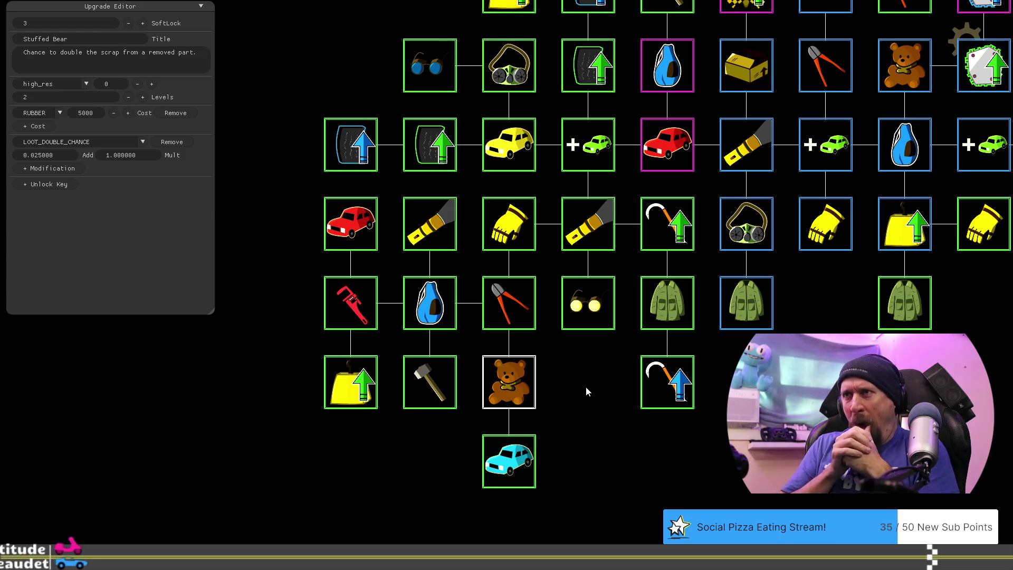
Step: Move the Fine Bead-Ale car node beneath Glasses, right of Stuffed Bear
{"action": "left_click", "coordinate": [529, 448]}
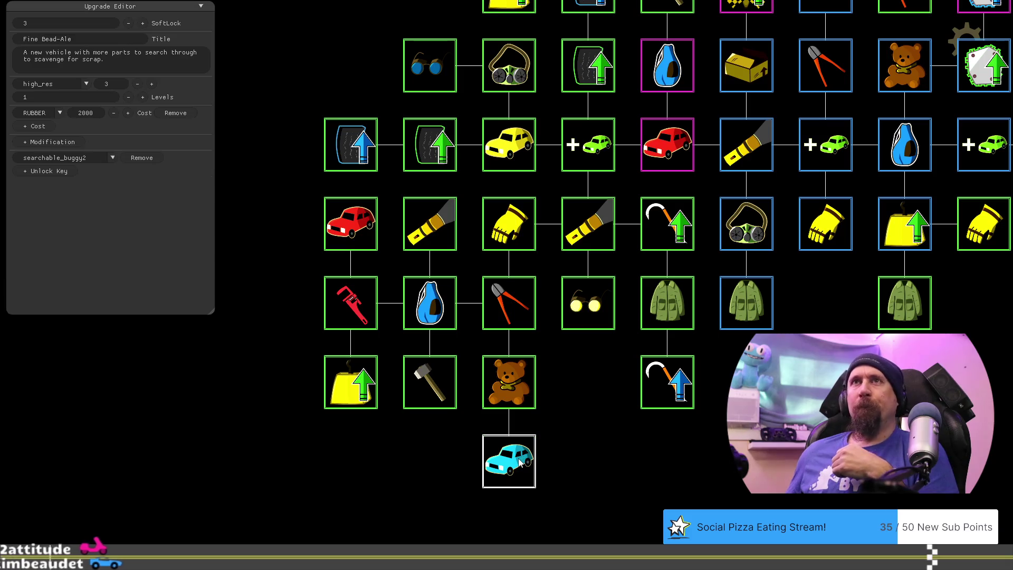
{"action": "key", "text": "Right"}
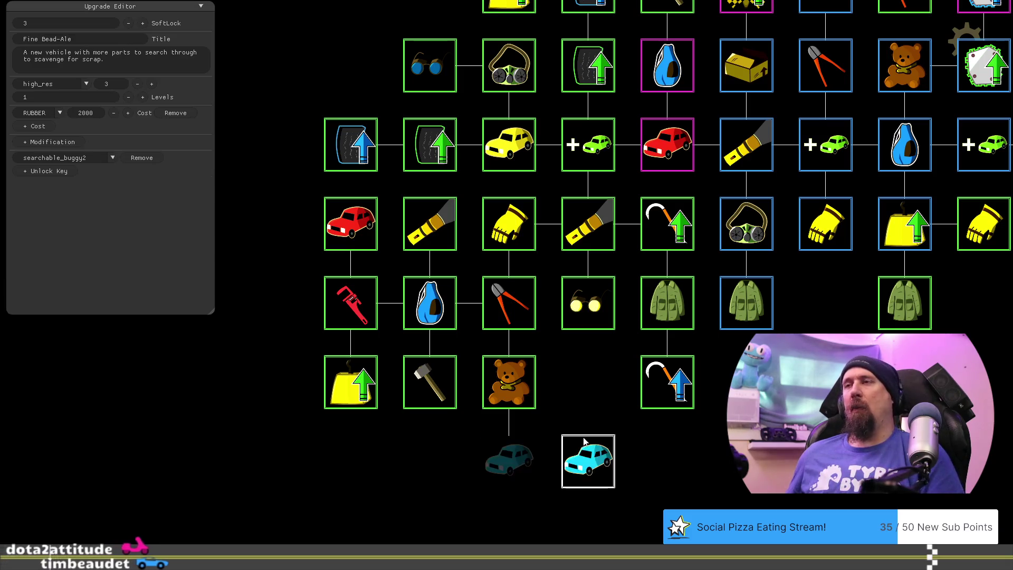
{"action": "key", "text": "Up"}
{"action": "left_click_drag", "start_coordinate": [536, 460], "coordinate": [492, 464]}
Step: Review Glasses, Fine Bead-Ale, Improved Grip, Dismantler, Bag, Stuffed Bear and Helmet/Mask values
{"action": "left_click", "coordinate": [552, 326]}
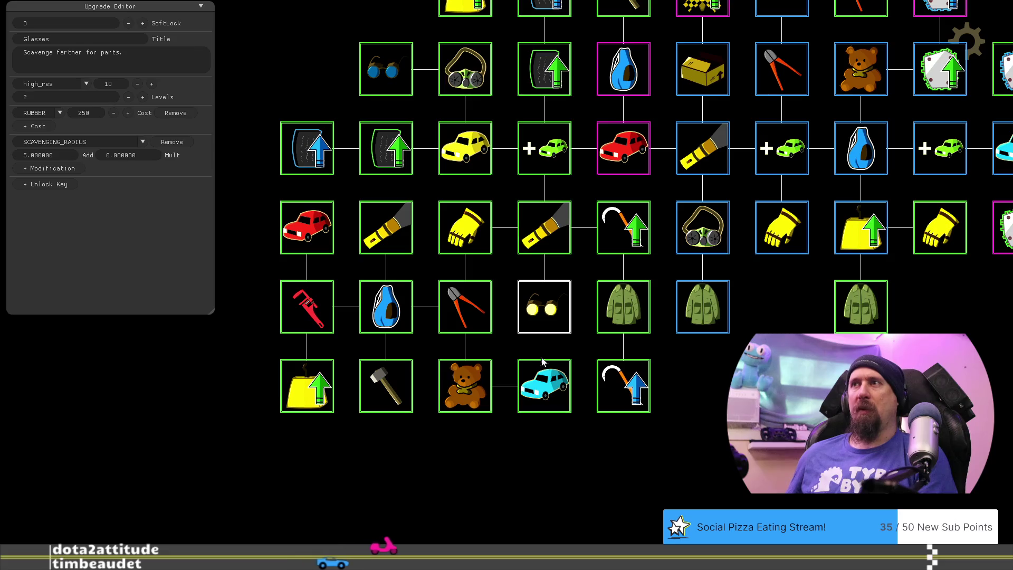
{"action": "left_click", "coordinate": [544, 386]}
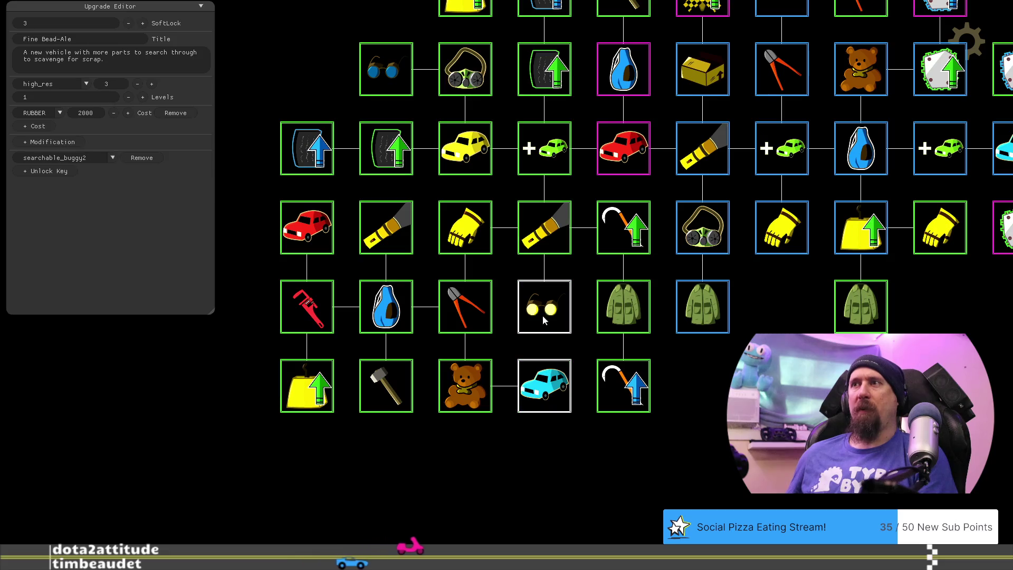
{"action": "left_click", "coordinate": [618, 396]}
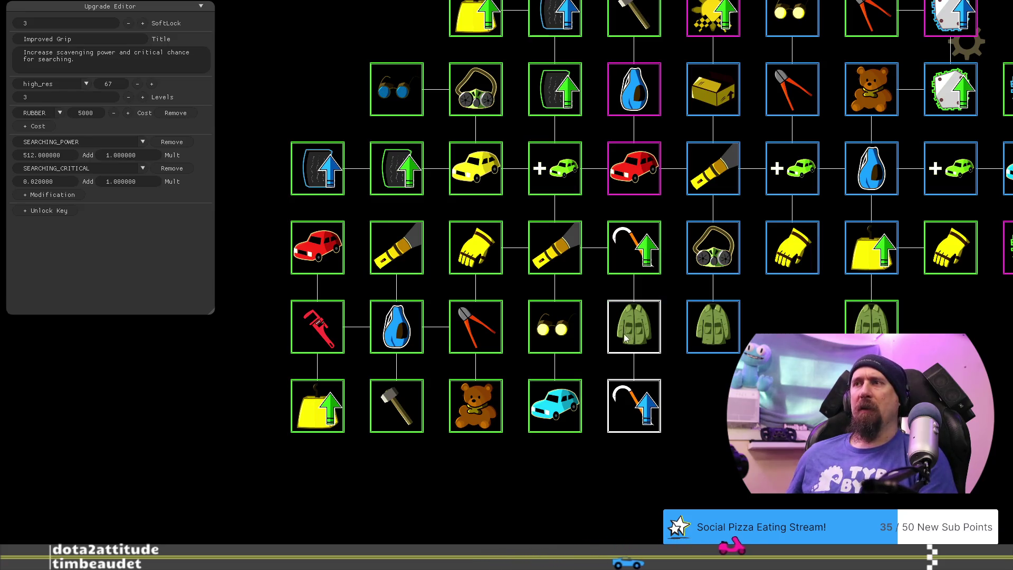
{"action": "left_click", "coordinate": [572, 404]}
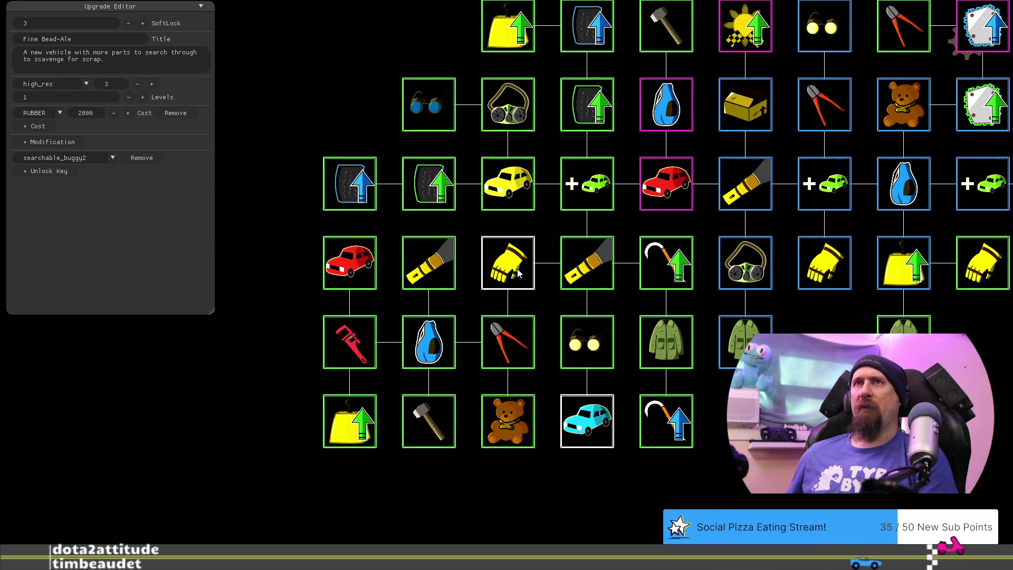
{"action": "left_click", "coordinate": [516, 343]}
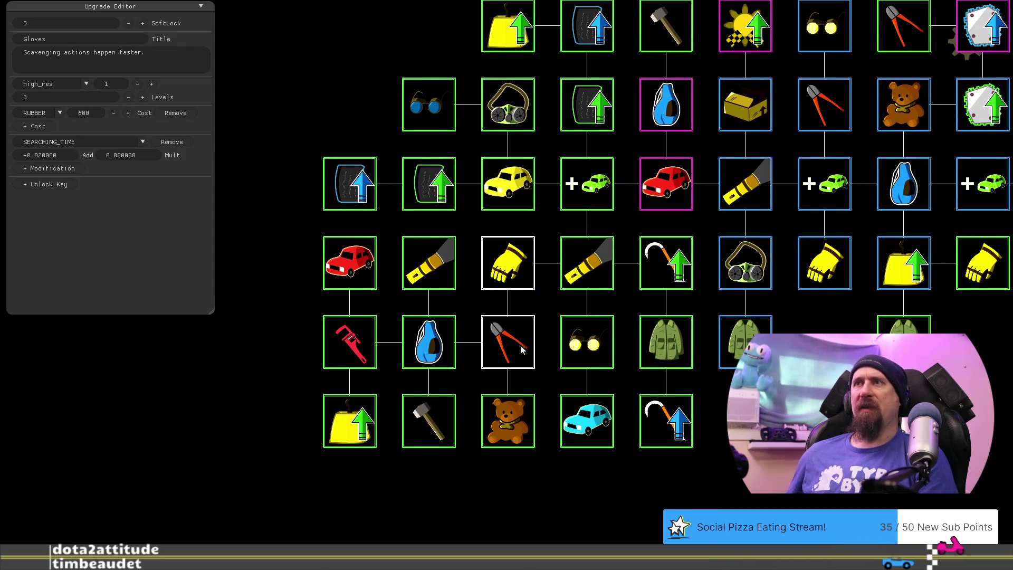
{"action": "left_click", "coordinate": [441, 351]}
{"action": "left_click", "coordinate": [524, 426]}
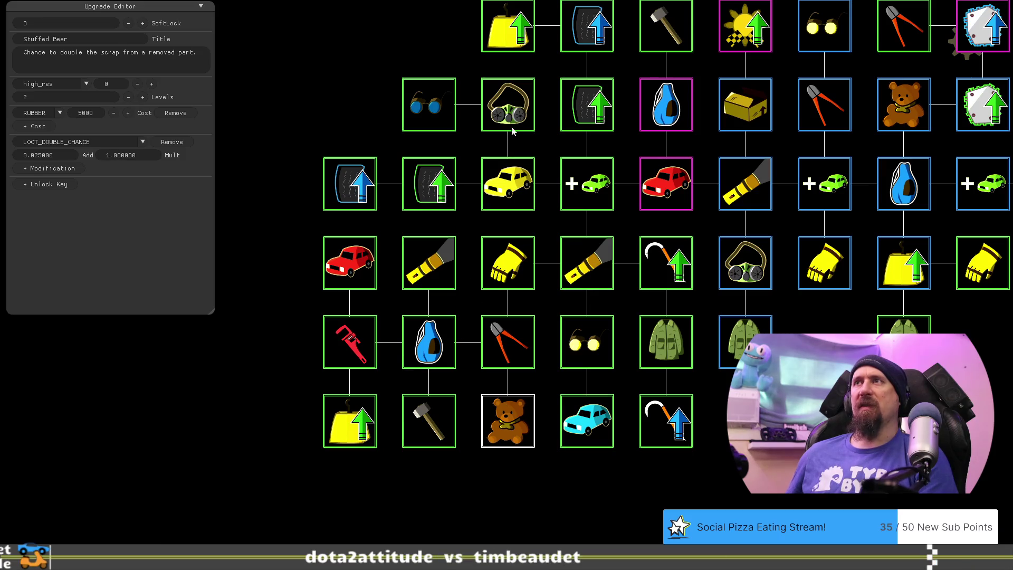
{"action": "left_click", "coordinate": [513, 111]}
{"action": "left_click_drag", "start_coordinate": [407, 40], "coordinate": [352, 90]}
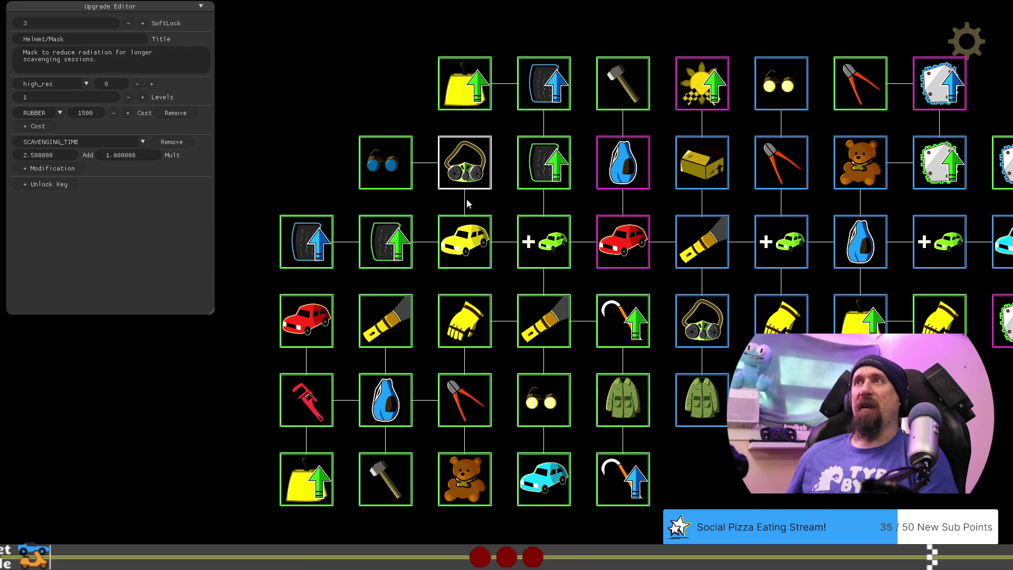
{"action": "left_click", "coordinate": [474, 93]}
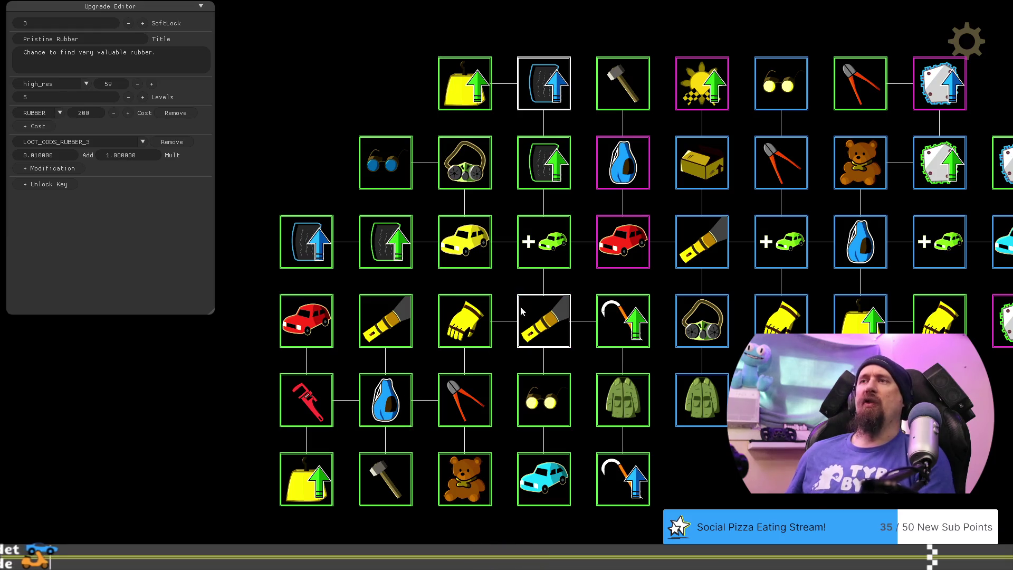
{"action": "left_click", "coordinate": [462, 158]}
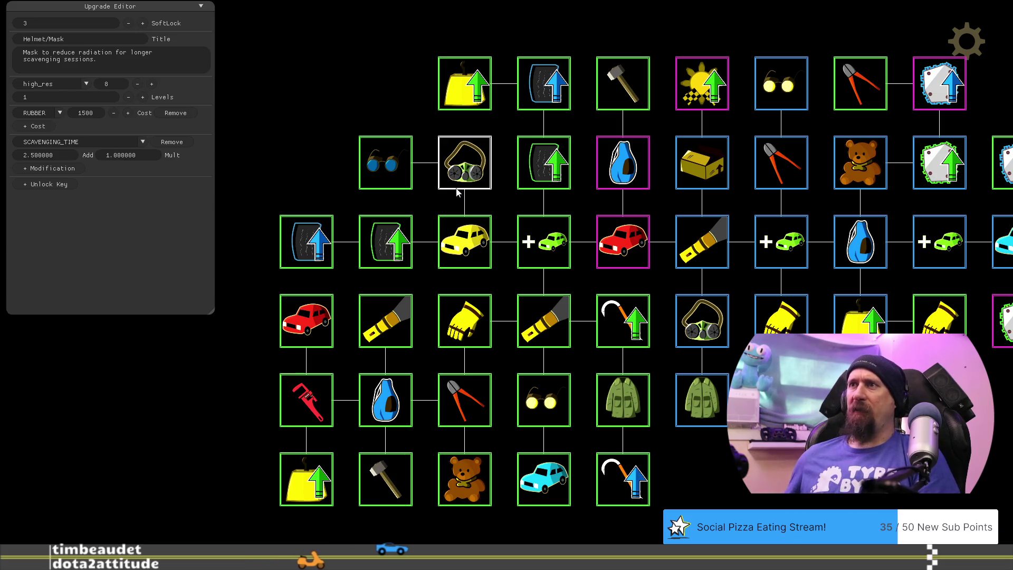
{"action": "left_click", "coordinate": [458, 402]}
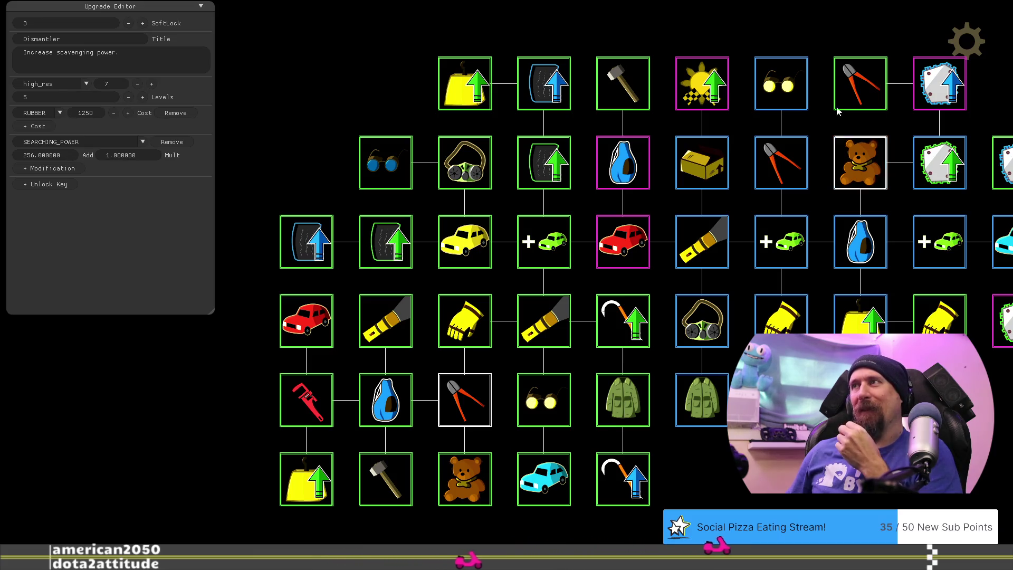
{"action": "left_click", "coordinate": [779, 86]}
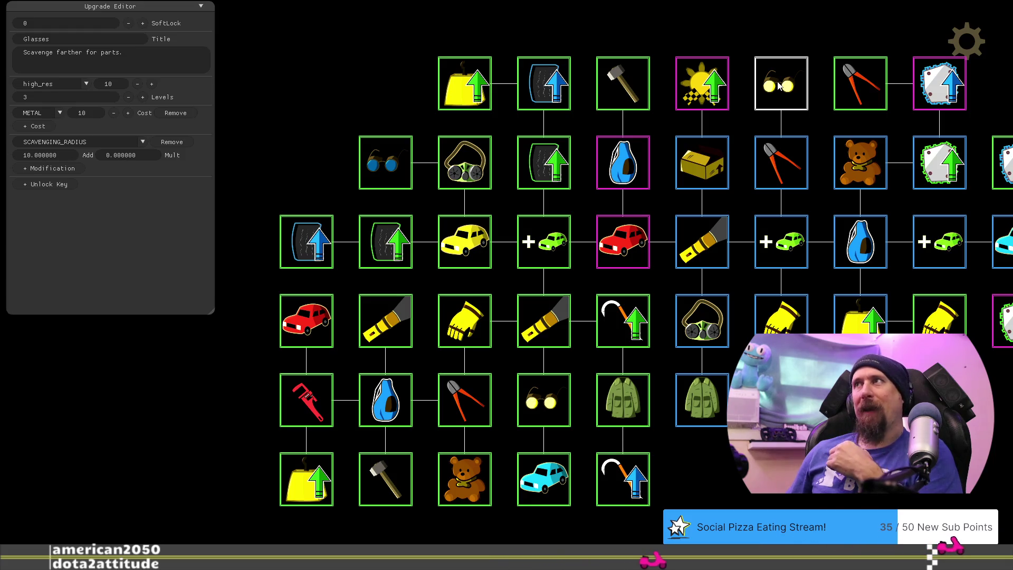
{"action": "mouse_move", "coordinate": [780, 409]}
{"action": "left_mouse_down"}
{"action": "mouse_move", "coordinate": [657, 413]}
{"action": "mouse_move", "coordinate": [609, 428]}
{"action": "mouse_move", "coordinate": [781, 398]}
{"action": "mouse_move", "coordinate": [658, 416]}
{"action": "mouse_move", "coordinate": [596, 440]}
{"action": "left_mouse_up"}
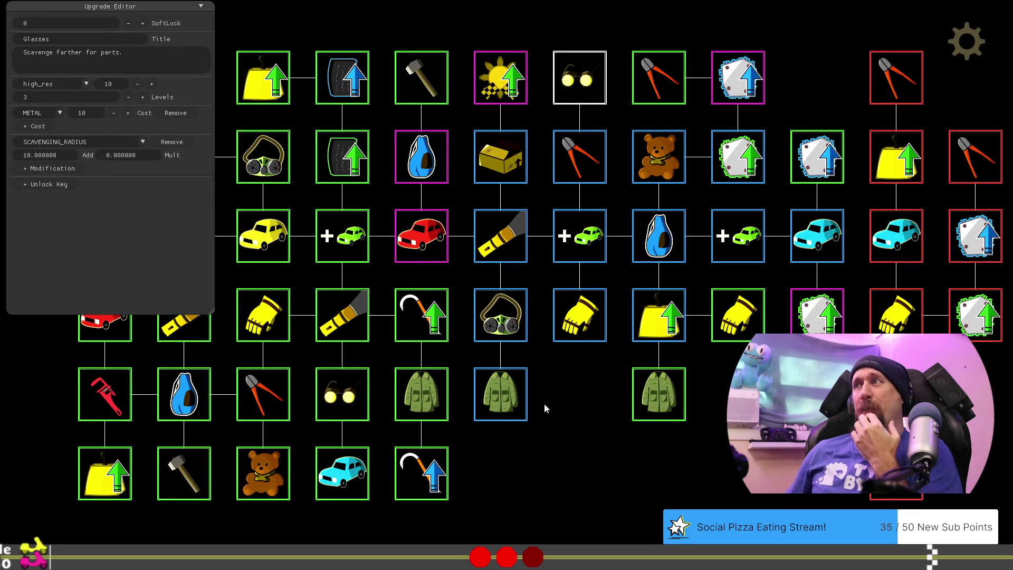
{"action": "mouse_move", "coordinate": [569, 404]}
{"action": "left_mouse_down"}
{"action": "mouse_move", "coordinate": [674, 458]}
{"action": "mouse_move", "coordinate": [697, 432]}
{"action": "mouse_move", "coordinate": [673, 387]}
{"action": "mouse_move", "coordinate": [615, 355]}
{"action": "mouse_move", "coordinate": [572, 369]}
{"action": "mouse_move", "coordinate": [578, 391]}
{"action": "mouse_move", "coordinate": [647, 411]}
{"action": "mouse_move", "coordinate": [706, 402]}
{"action": "left_mouse_up"}
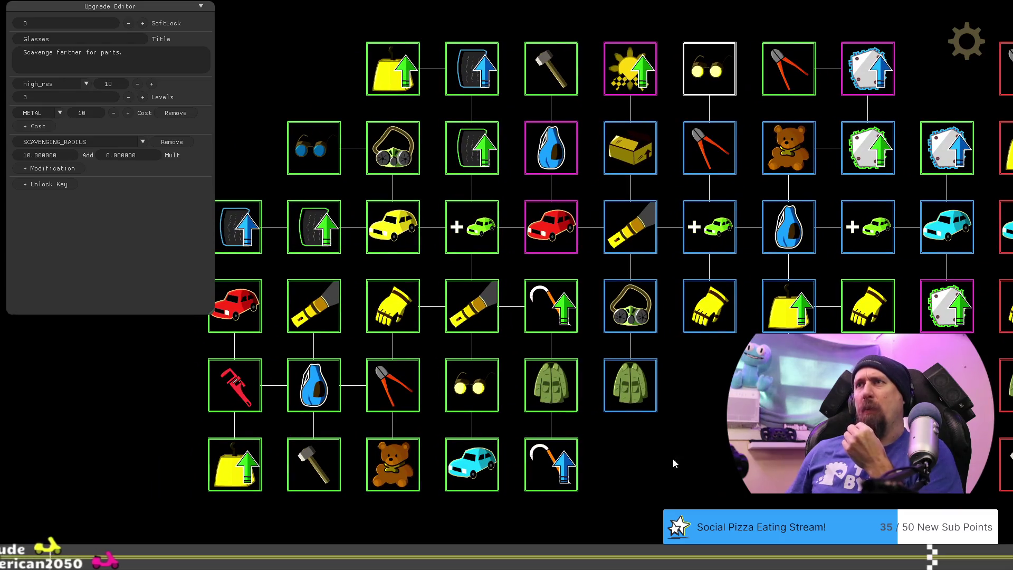
{"action": "left_click_drag", "start_coordinate": [643, 494], "coordinate": [679, 486]}
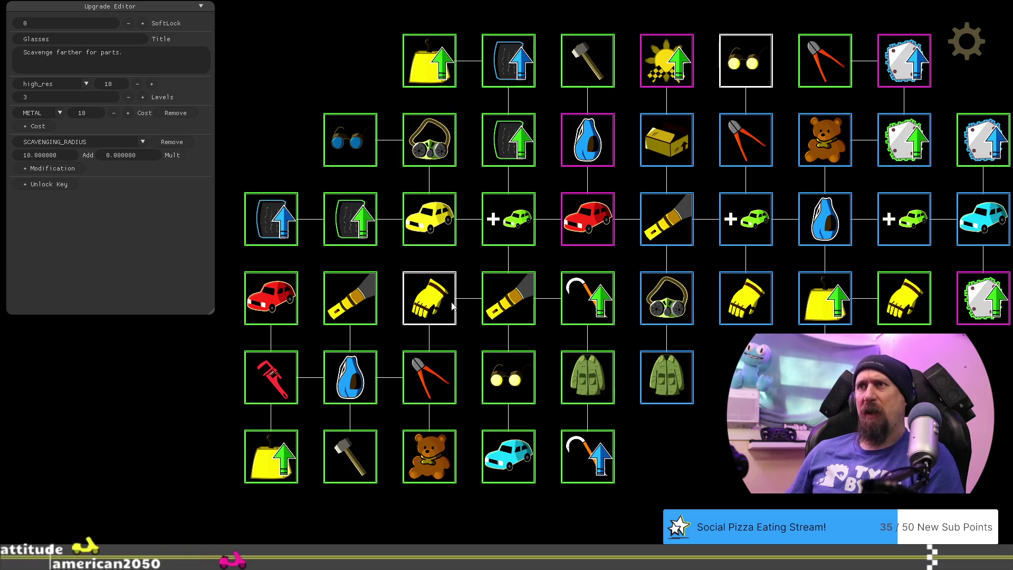
Step: Compare the Helmet/Mask, Flashlight, Gloves and Dismantler upgrade values
{"action": "left_click", "coordinate": [427, 153]}
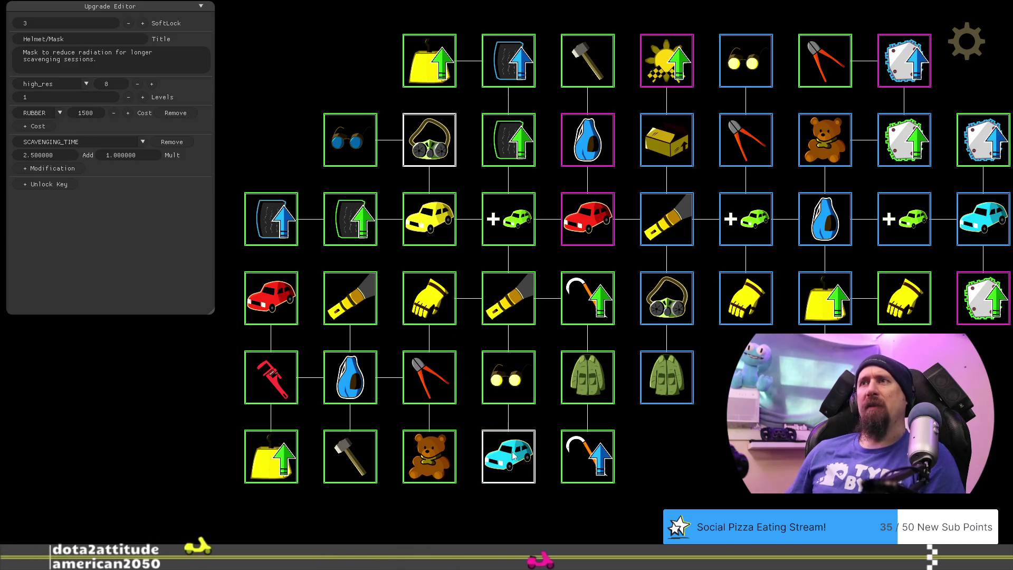
{"action": "left_click", "coordinate": [509, 302]}
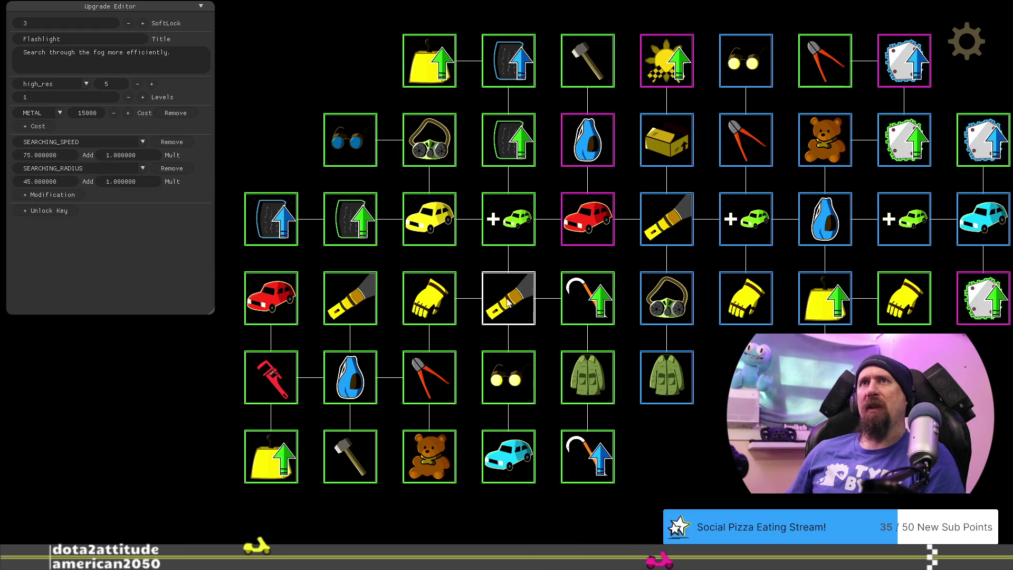
{"action": "left_click", "coordinate": [439, 301]}
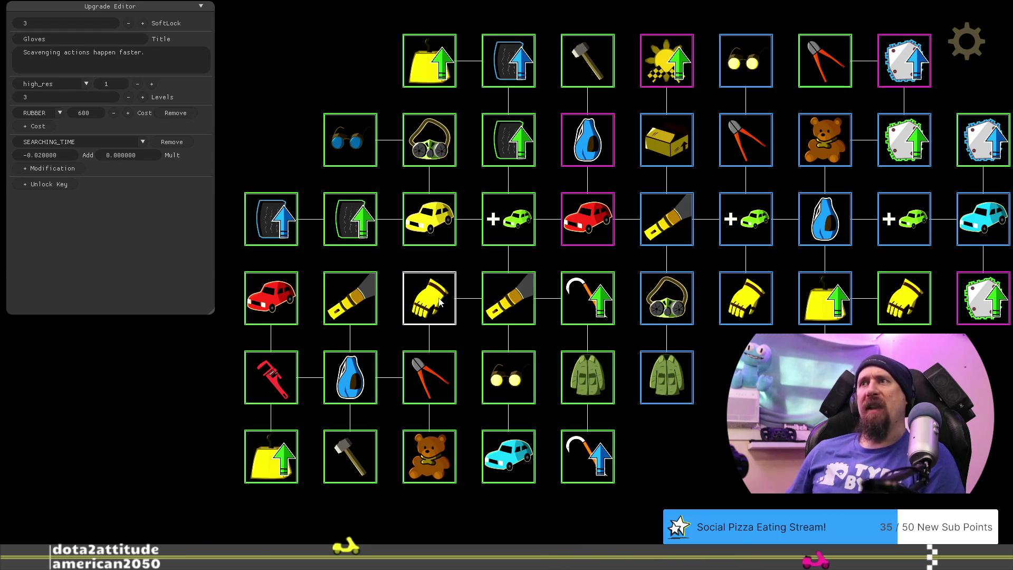
{"action": "left_click", "coordinate": [595, 302]}
{"action": "left_click", "coordinate": [432, 381]}
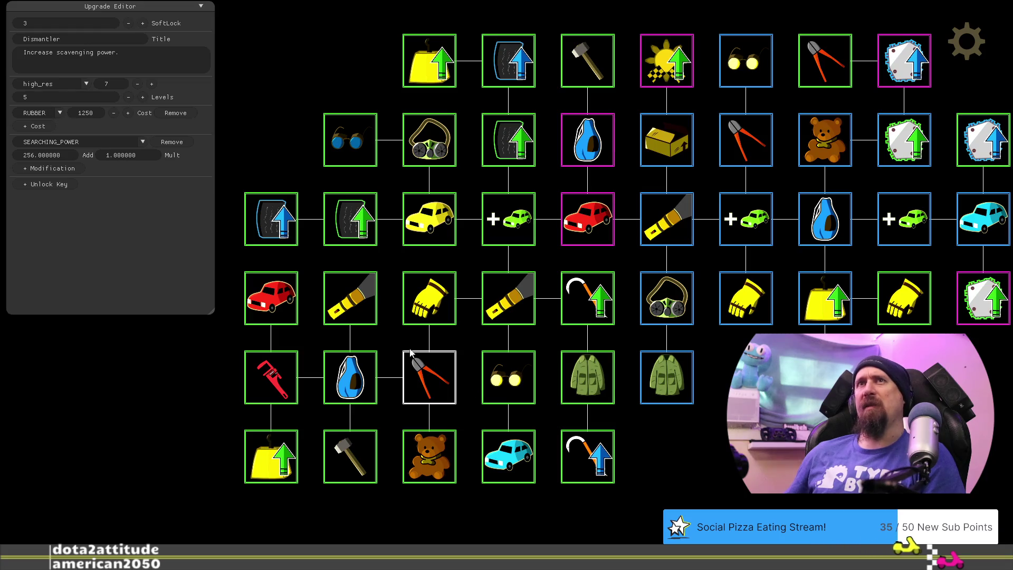
Step: Review Stuffed Bear, Improved Grip, Bag and Dismantler, ending on Helmet/Mask (1 level, RUBBER 1500)
{"action": "left_click", "coordinate": [434, 463]}
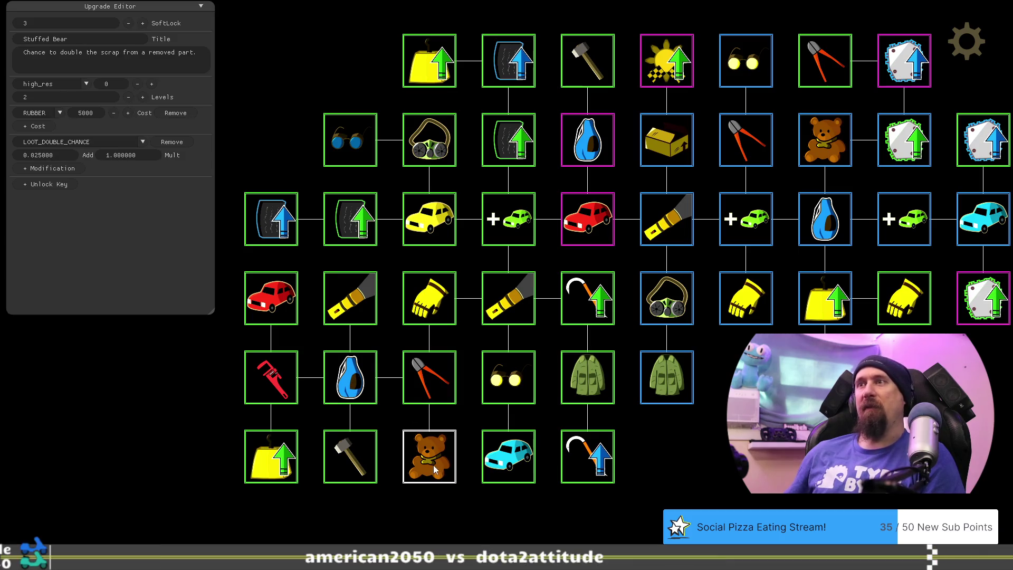
{"action": "left_click", "coordinate": [600, 460]}
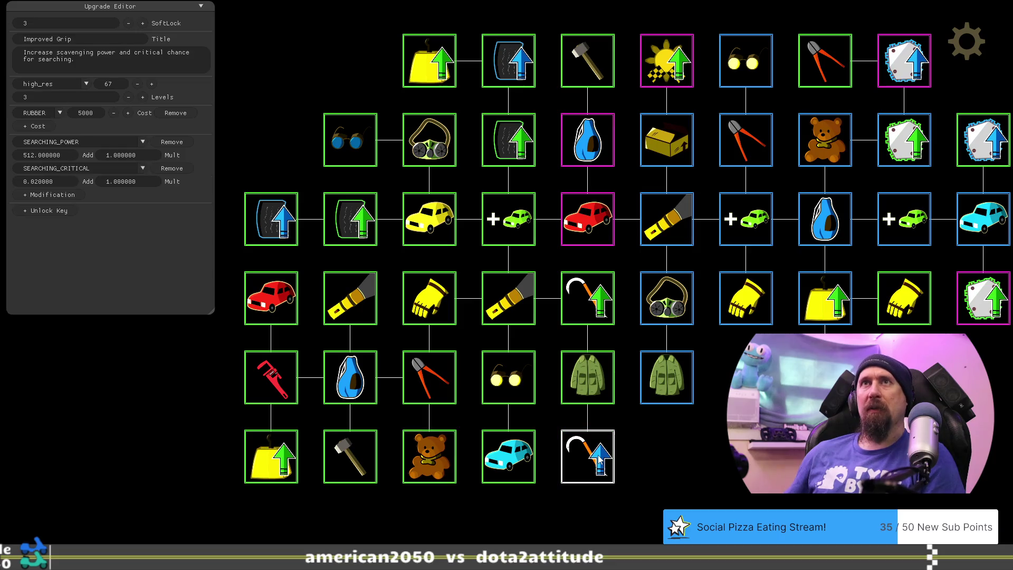
{"action": "left_click", "coordinate": [352, 386]}
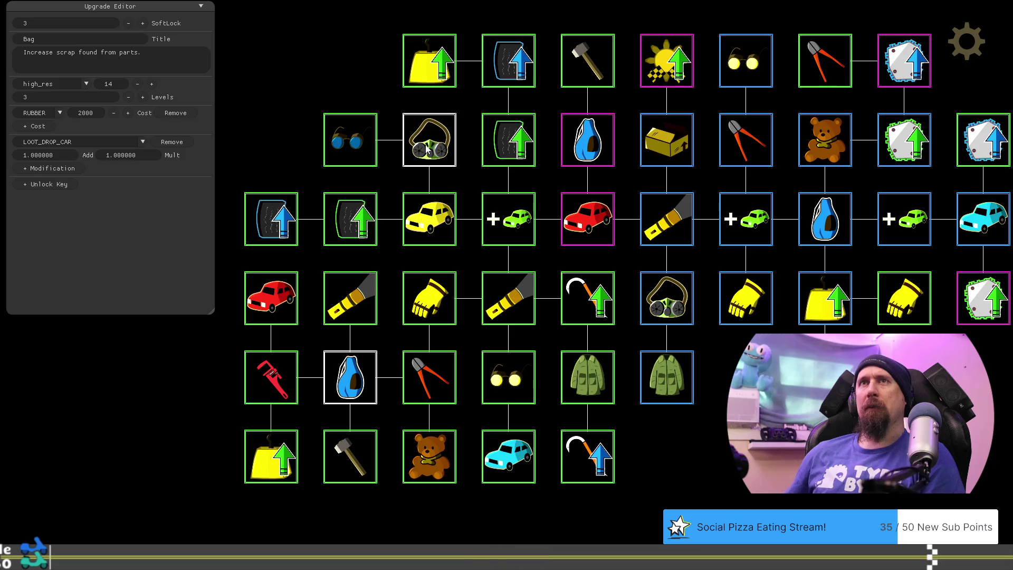
{"action": "left_click", "coordinate": [427, 391]}
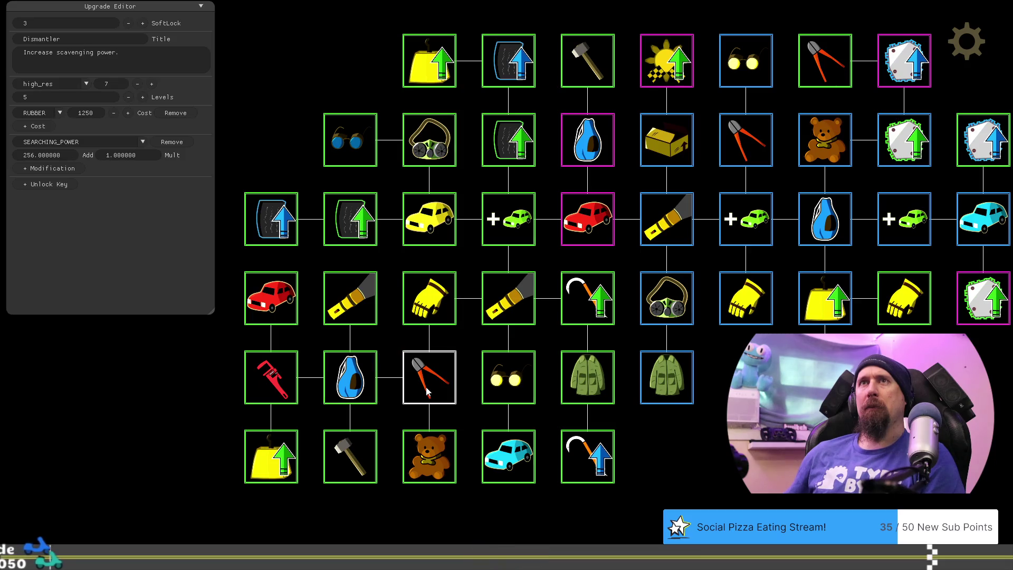
{"action": "left_click", "coordinate": [350, 377]}
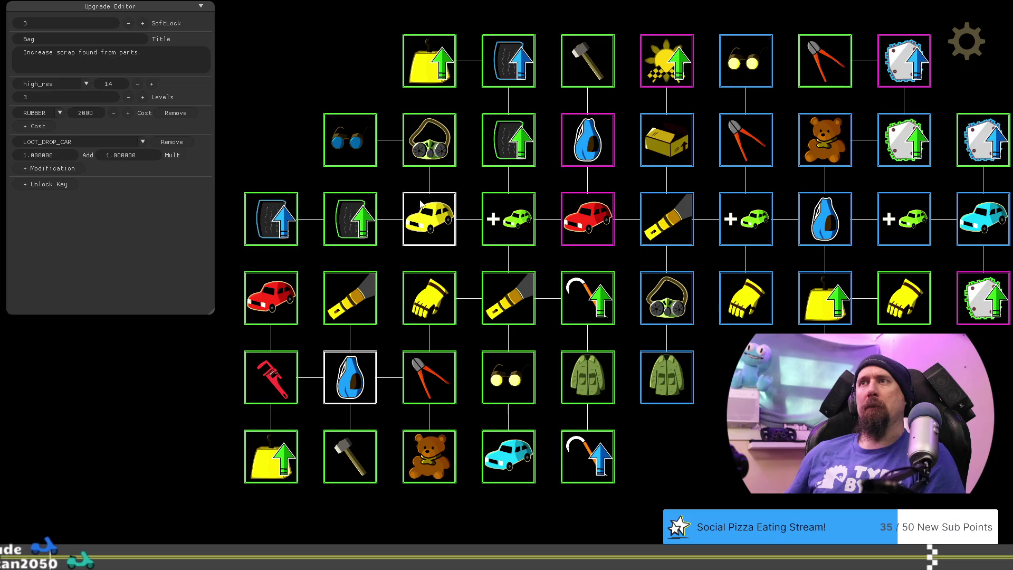
{"action": "left_click", "coordinate": [437, 150]}
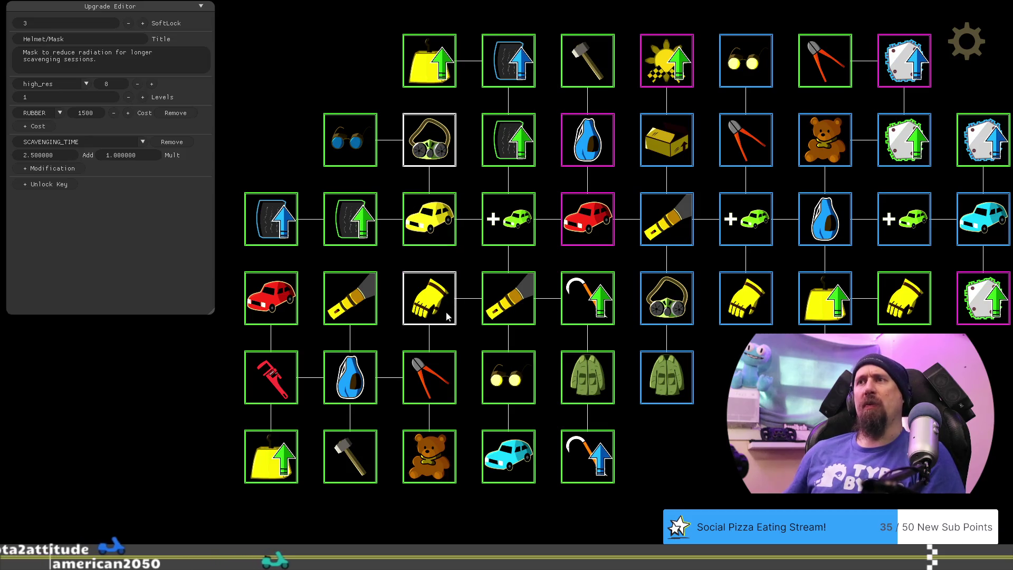
Step: Raise the Helmet/Mask upgrade's RUBBER cost from 1500 to 1750, then show the Bag upgrade
{"action": "left_click", "coordinate": [431, 387]}
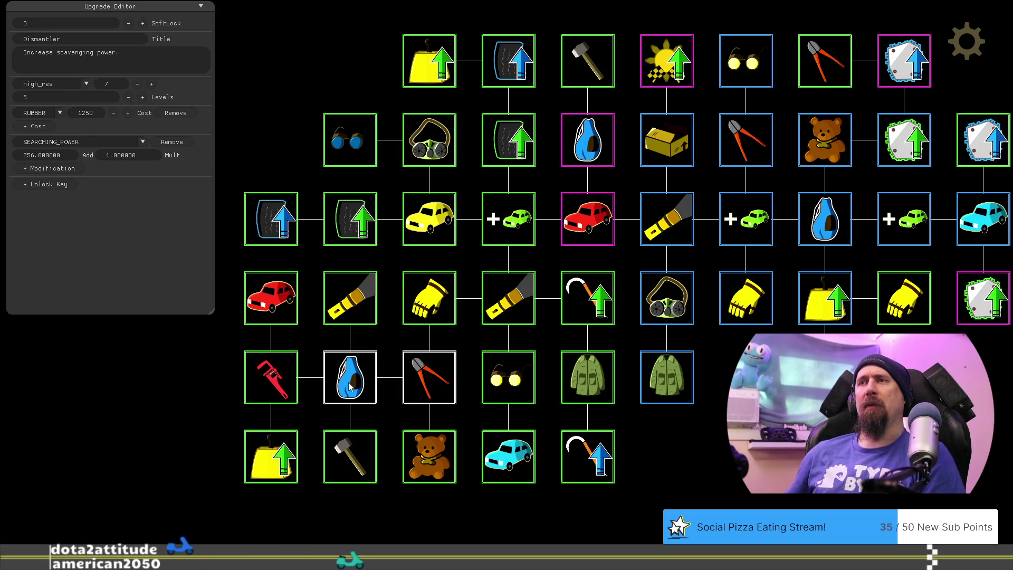
{"action": "left_click", "coordinate": [429, 141]}
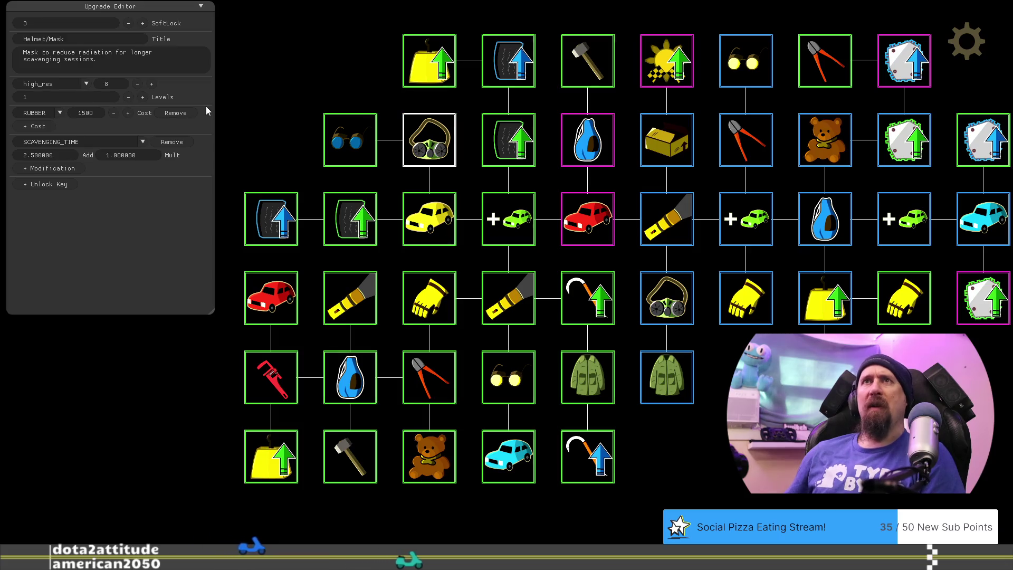
{"action": "double_click", "coordinate": [100, 113]}
{"action": "type", "text": "7"}
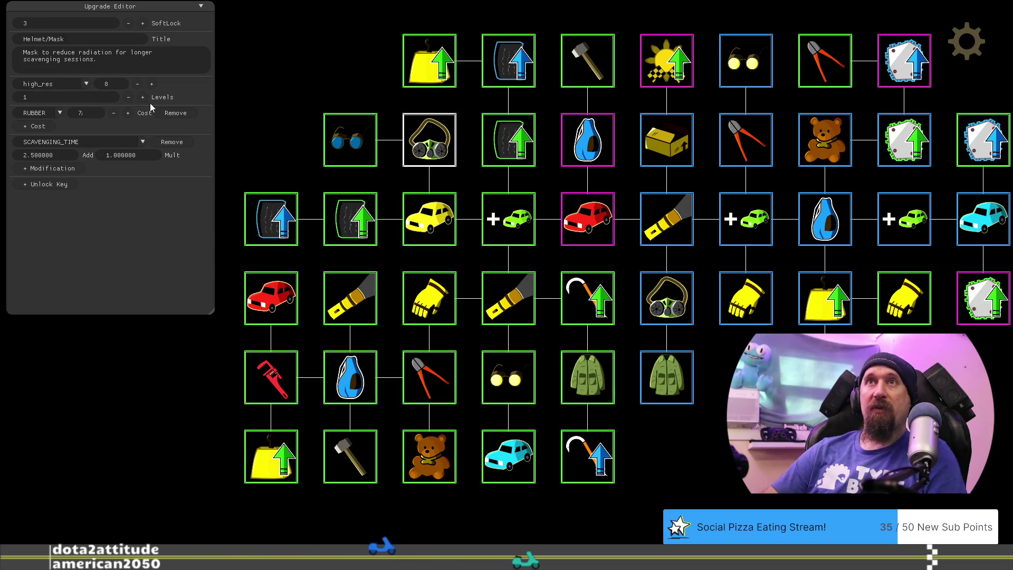
{"action": "type", "text": "50"}
{"action": "key", "text": "BackSpace"}
{"action": "type", "text": "175"}
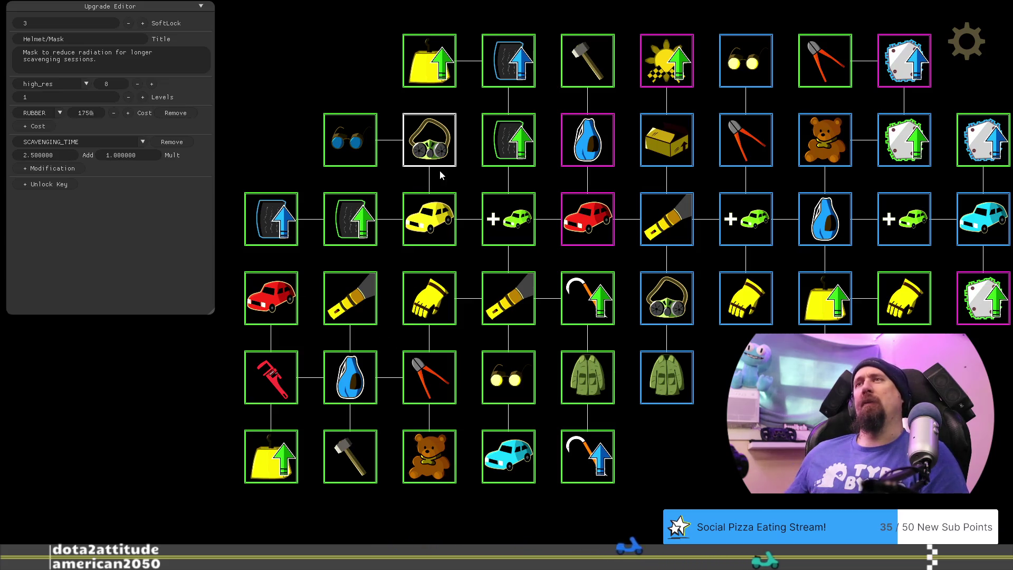
{"action": "left_click", "coordinate": [358, 377]}
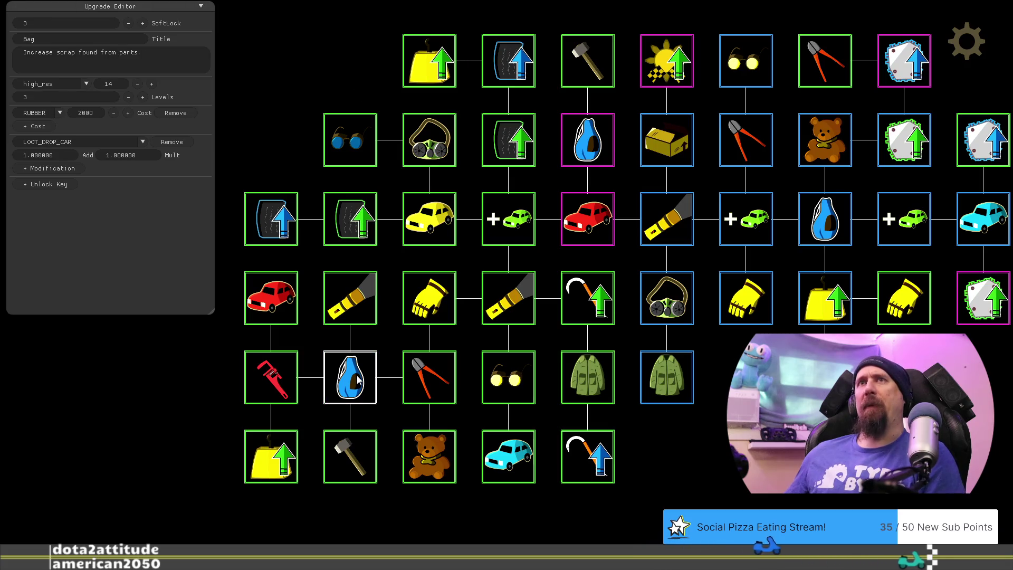
Step: Compare Fine Bead-Ale with Glasses, then drag its RUBBER cost up to 2500
{"action": "left_click_drag", "start_coordinate": [667, 476], "coordinate": [710, 464]}
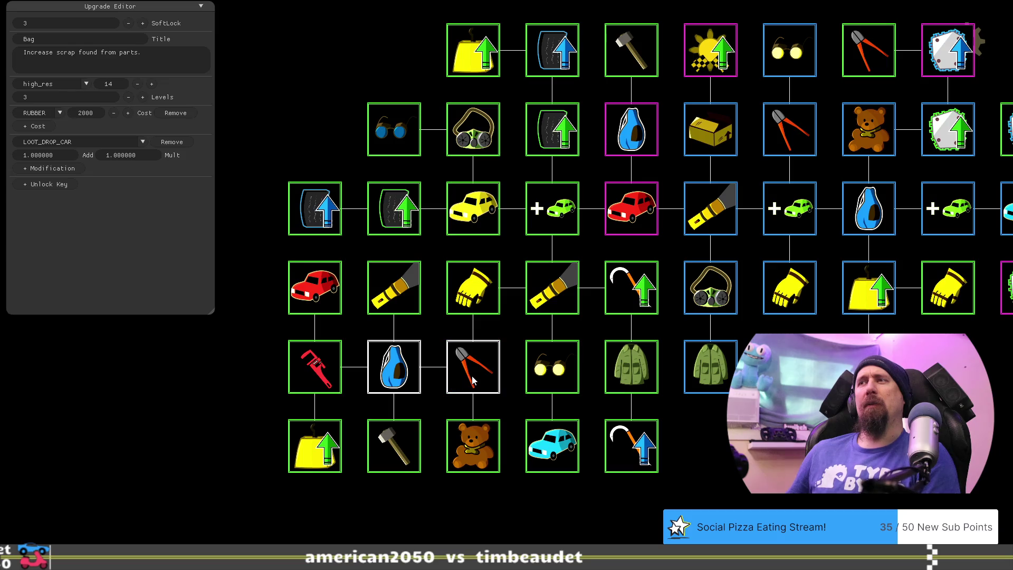
{"action": "left_click", "coordinate": [554, 456]}
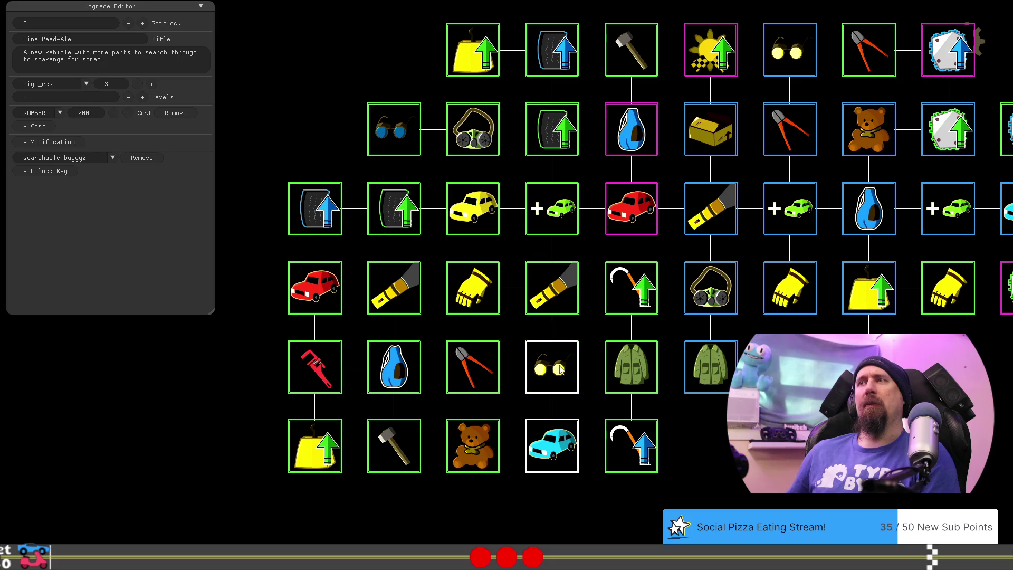
{"action": "left_click", "coordinate": [559, 373]}
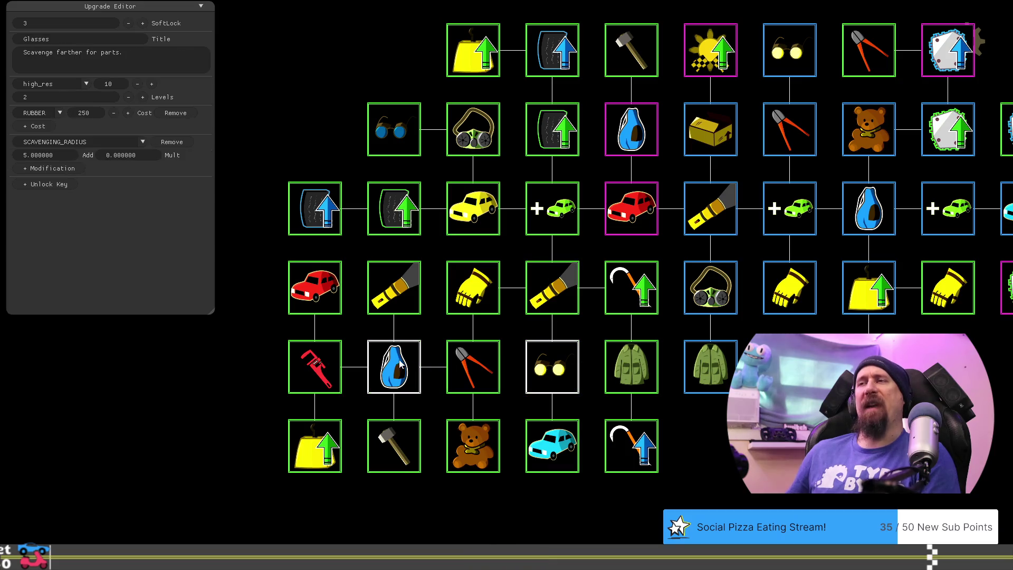
{"action": "left_click", "coordinate": [552, 448]}
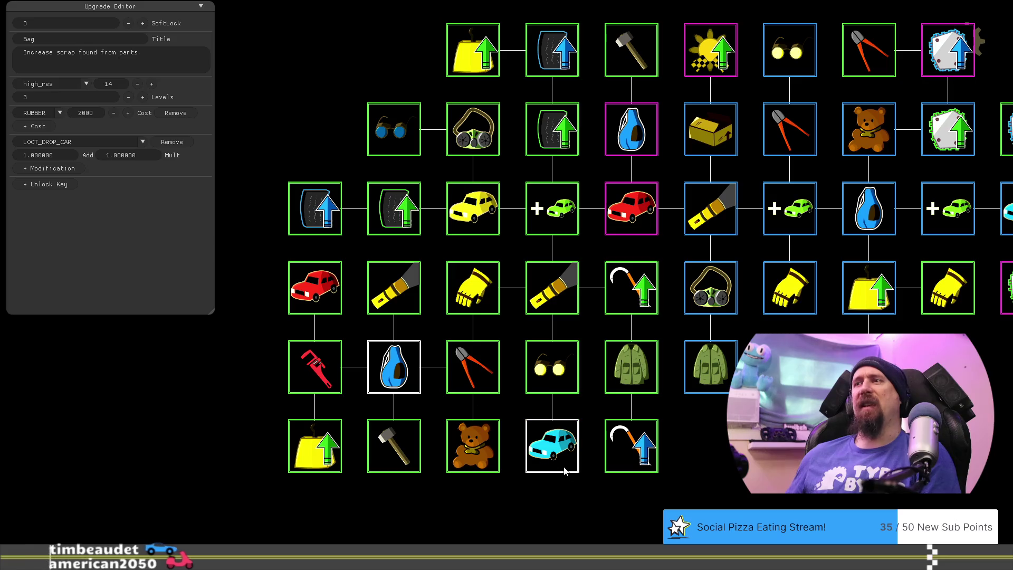
{"action": "left_click_drag", "start_coordinate": [94, 113], "coordinate": [135, 108]}
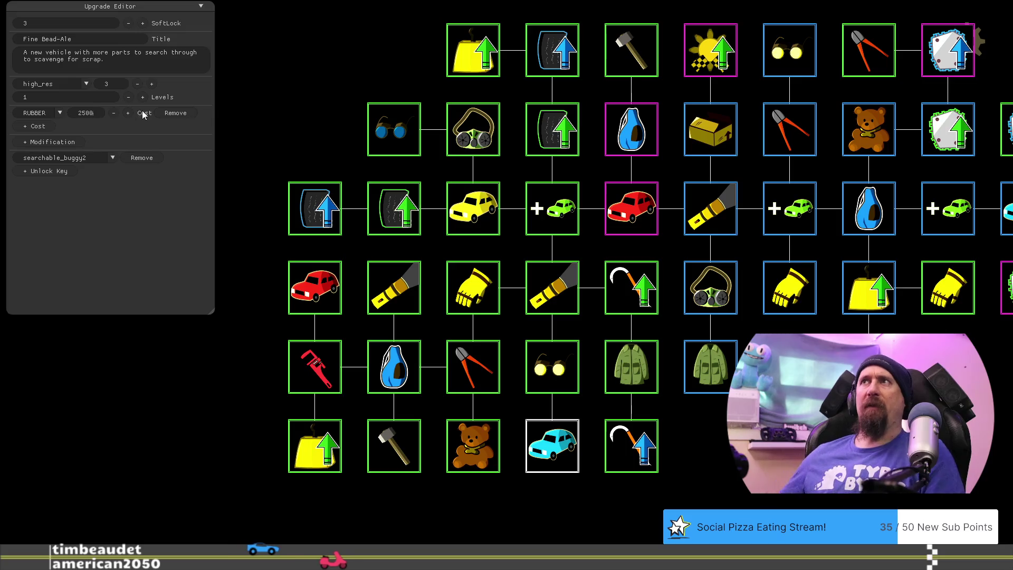
{"action": "left_click", "coordinate": [652, 446]}
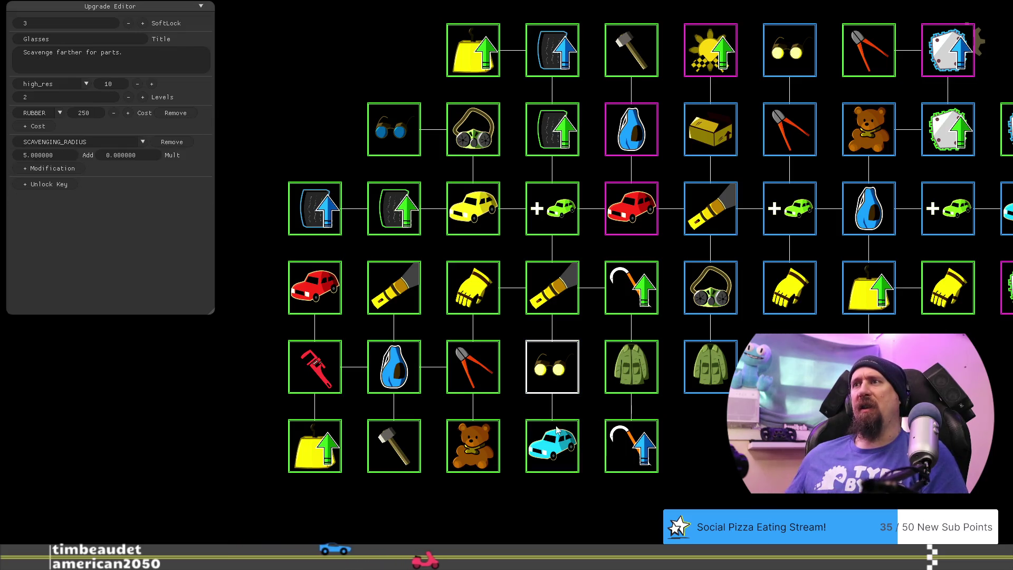
{"action": "left_click", "coordinate": [473, 377]}
Step: Browse the Stuffed Bear, Bag, Flashlight and Wrench upgrades, landing on the bottom-hammer Tear Off
{"action": "left_click", "coordinate": [477, 427]}
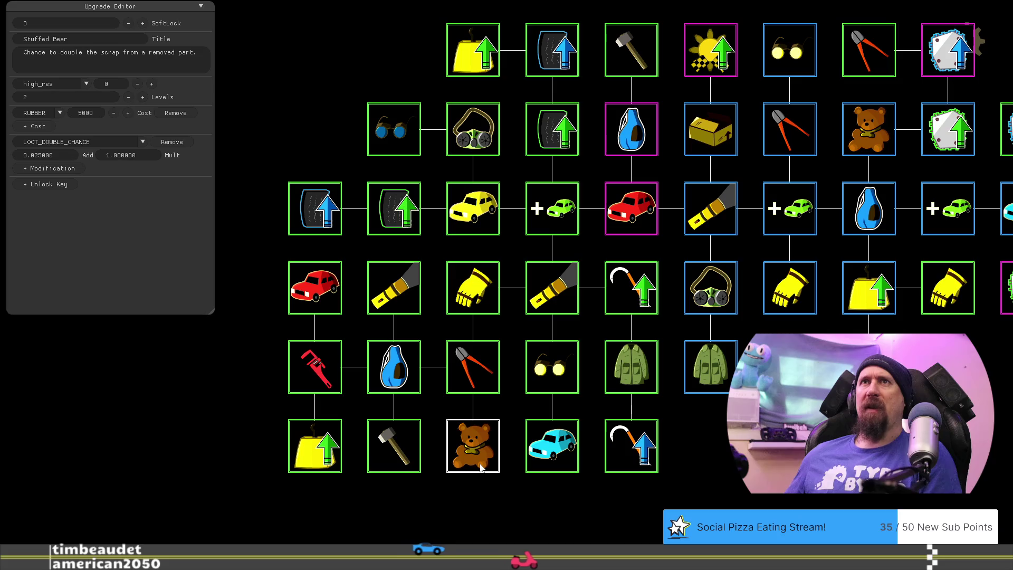
{"action": "left_click", "coordinate": [395, 369]}
{"action": "left_click", "coordinate": [392, 283]}
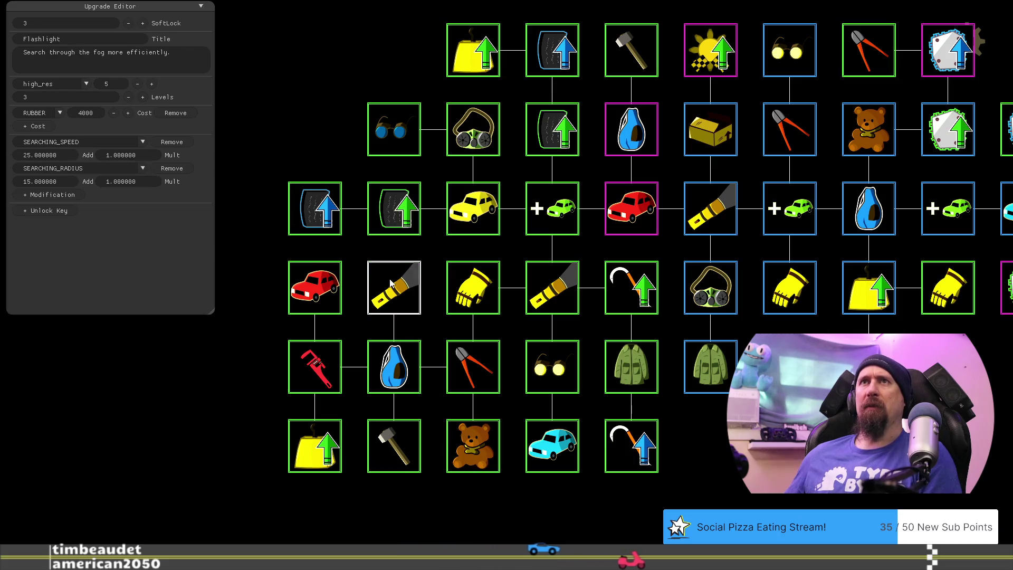
{"action": "left_click", "coordinate": [403, 370]}
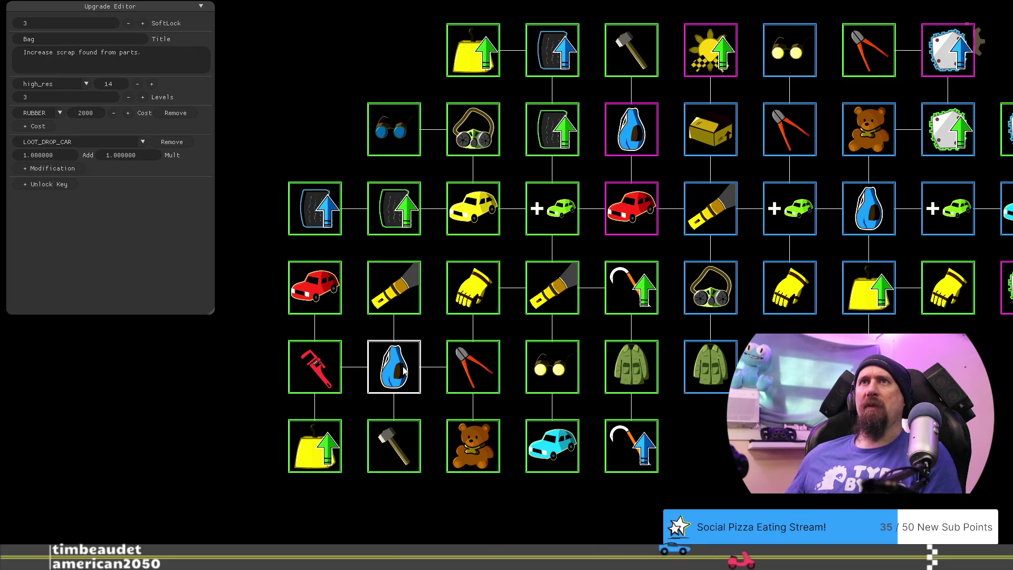
{"action": "left_click", "coordinate": [393, 288]}
{"action": "left_click", "coordinate": [396, 370]}
{"action": "left_click", "coordinate": [307, 366]}
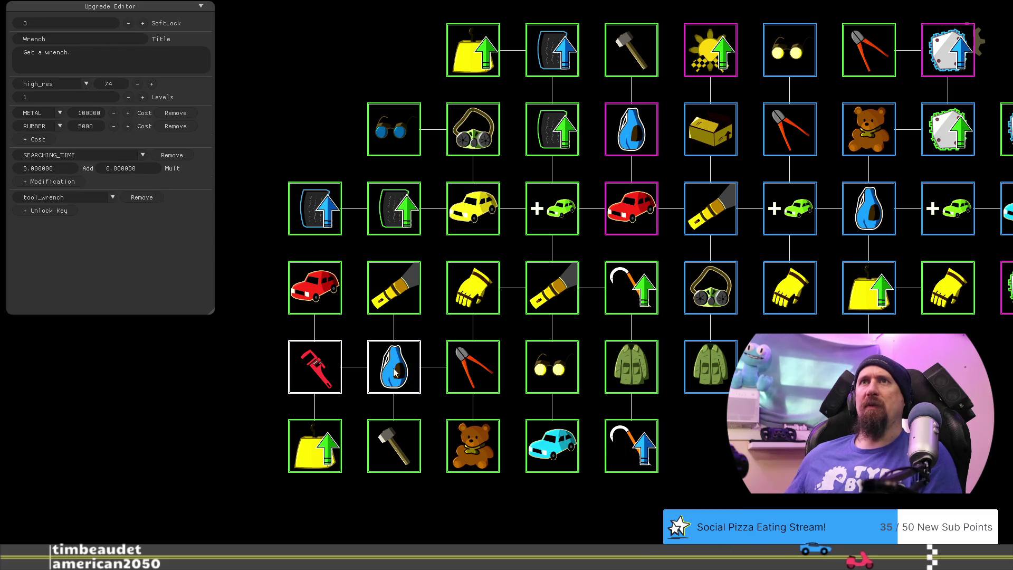
{"action": "left_click", "coordinate": [407, 381]}
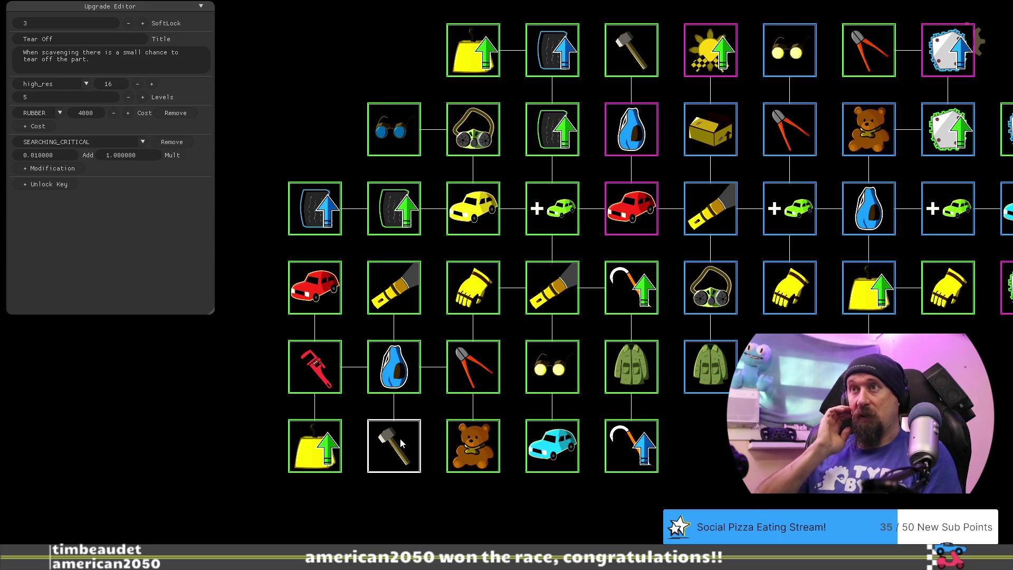
Step: Compare Tear Off (5 levels, RUBBER 4000) with Flashlight and the top hammer's critical upgrade
{"action": "left_click", "coordinate": [384, 286]}
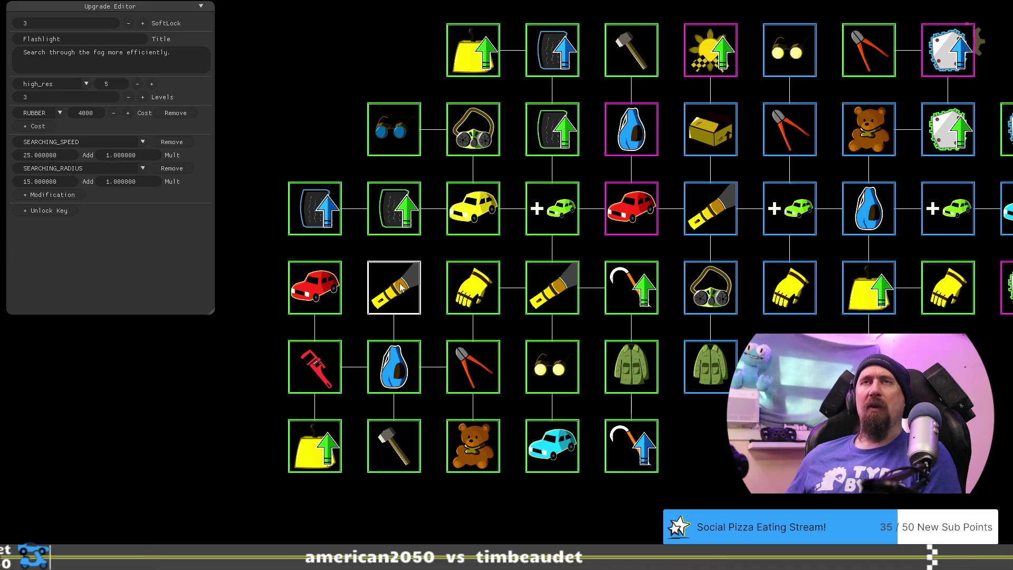
{"action": "left_click", "coordinate": [404, 452]}
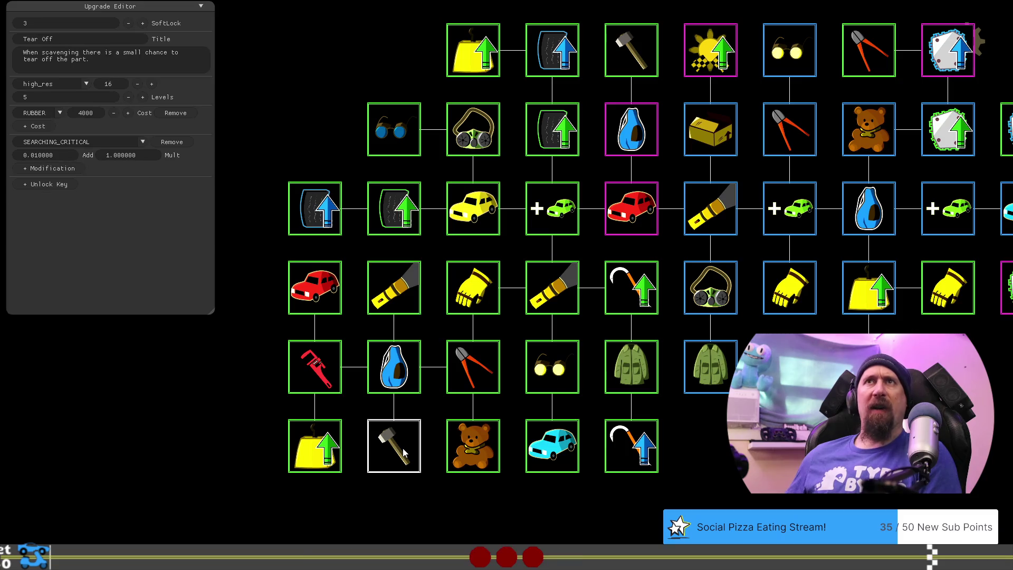
{"action": "left_click", "coordinate": [407, 292]}
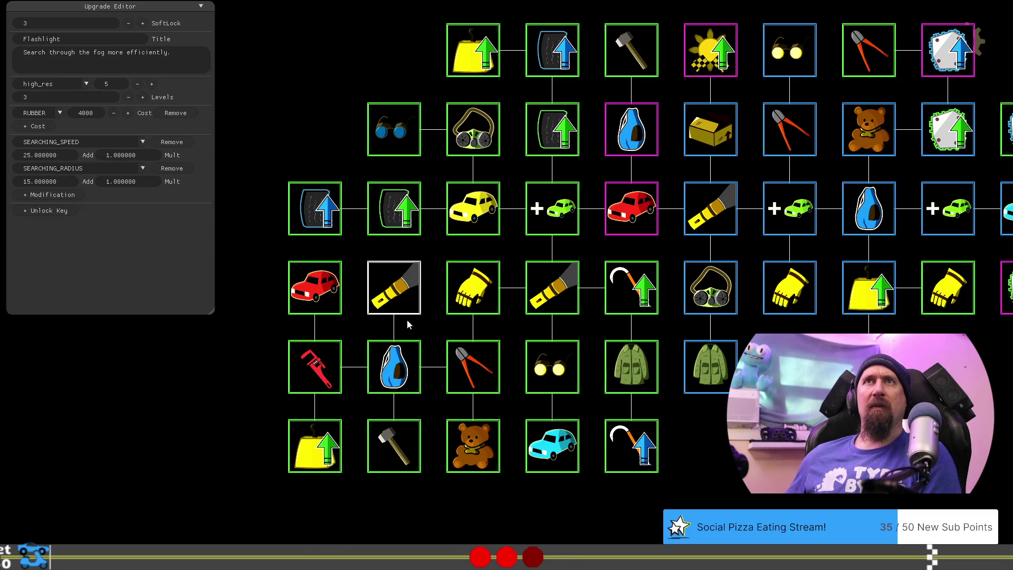
{"action": "left_click", "coordinate": [403, 461]}
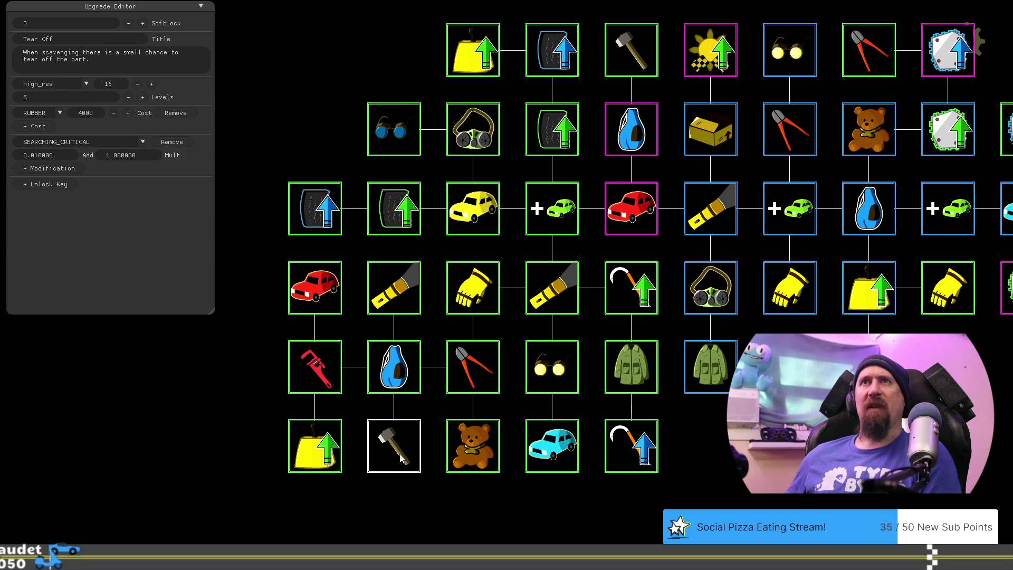
{"action": "left_click", "coordinate": [638, 57]}
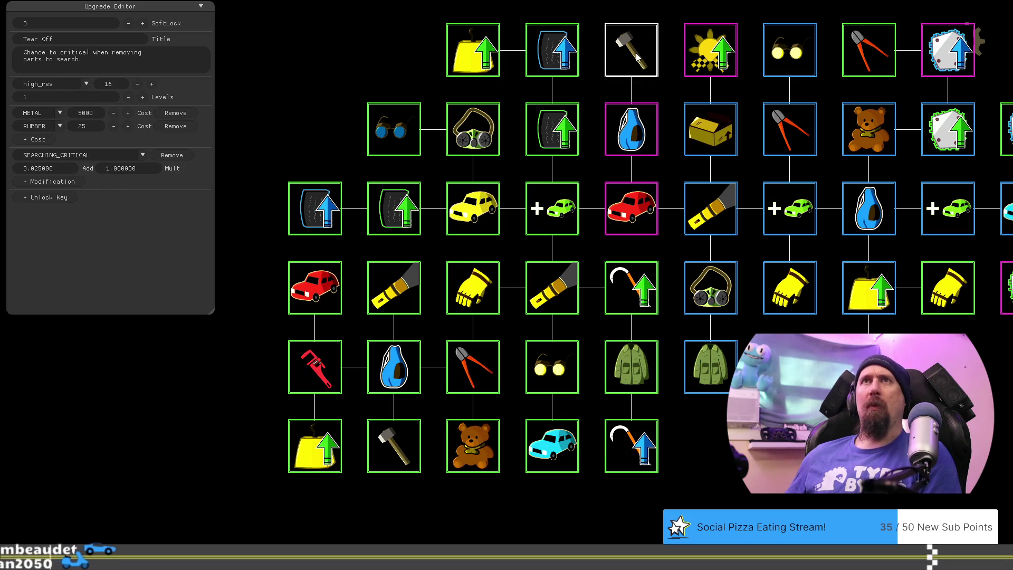
{"action": "left_click", "coordinate": [404, 457]}
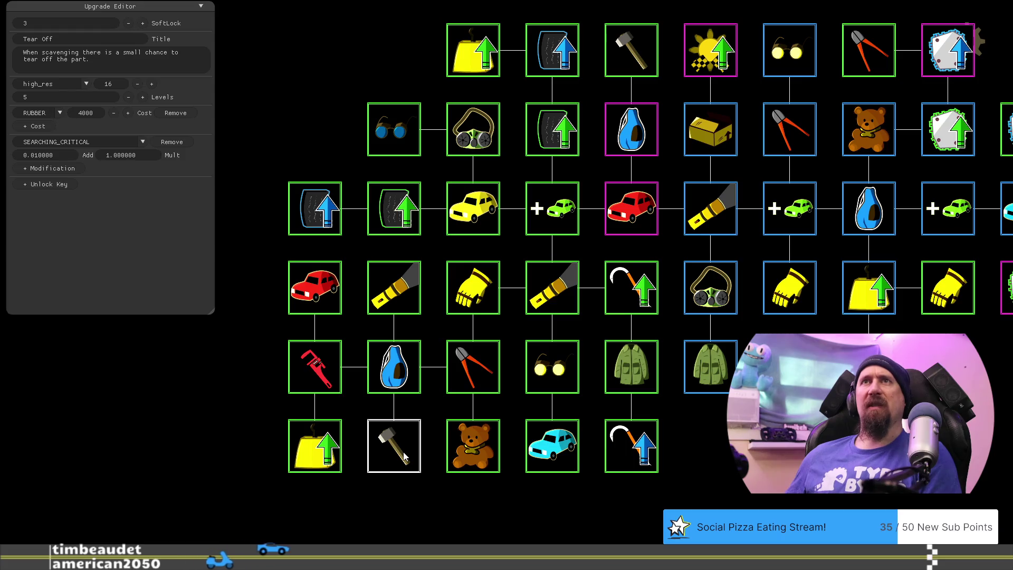
Step: Change Tear Off's SEARCHING_CRITICAL Add value from 0.01 to 0.025
{"action": "key", "text": "Home"}
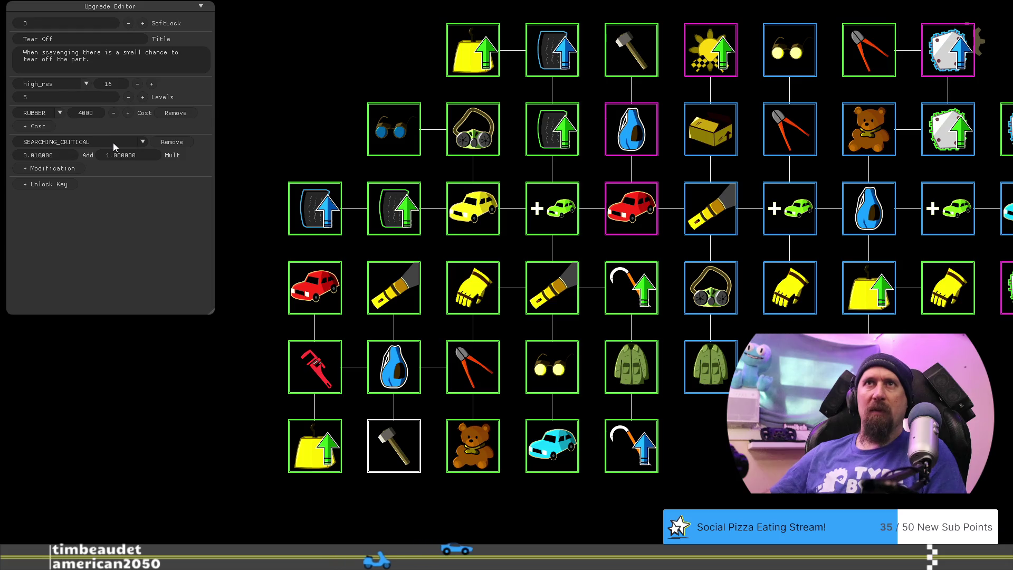
{"action": "key", "text": "Delete"}
{"action": "key", "text": "Delete"}
{"action": "type", "text": "2"}
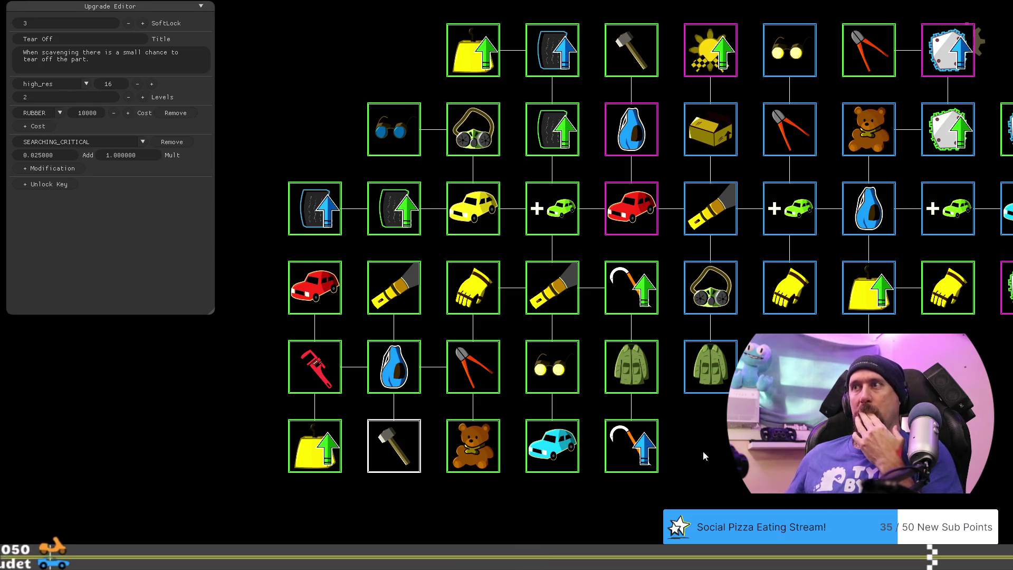
{"action": "left_click_drag", "start_coordinate": [471, 379], "coordinate": [526, 337]}
{"action": "left_click", "coordinate": [366, 406]}
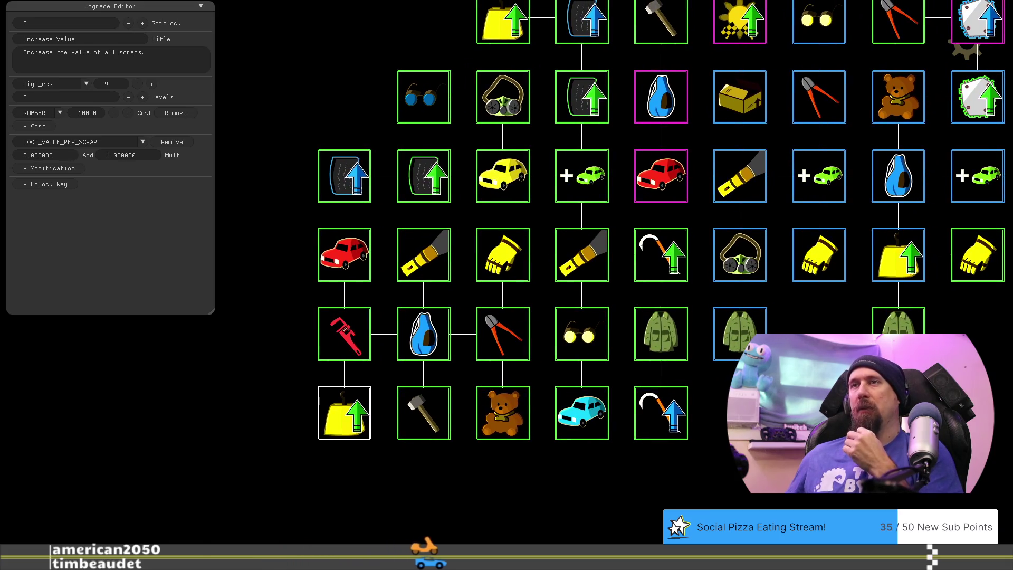
{"action": "left_click", "coordinate": [348, 338]}
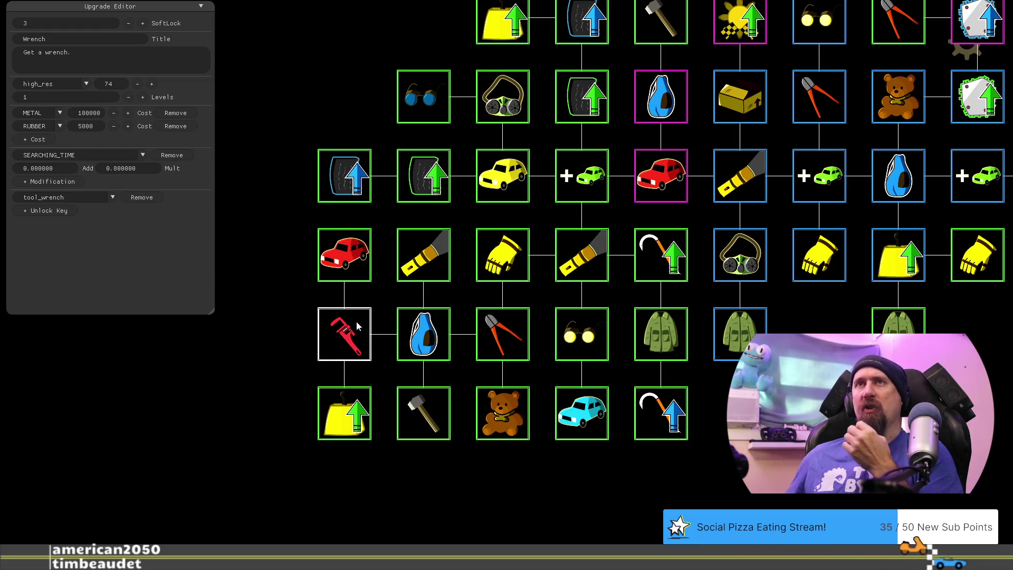
{"action": "left_click", "coordinate": [425, 340]}
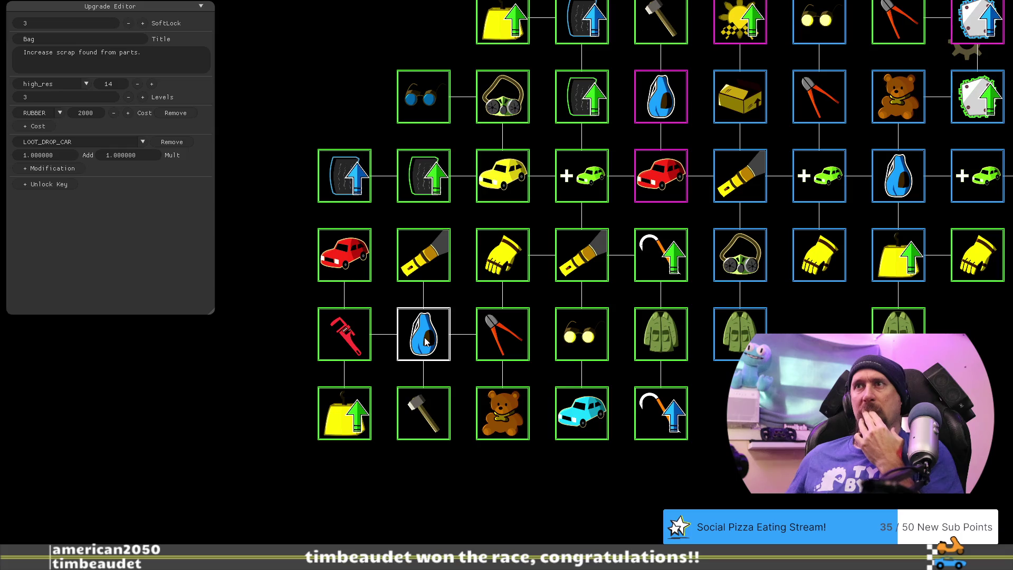
{"action": "left_click", "coordinate": [357, 341]}
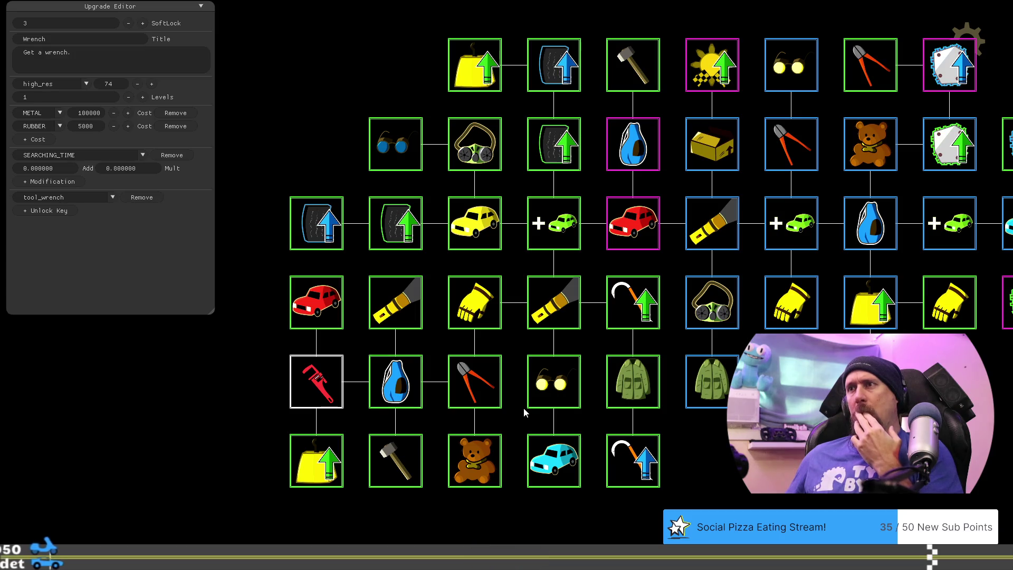
Step: Review Bag, Increase Value, Mechanic Goggle, Glasses and Stuffed Bear (5000 rubber, 0.025), then hide the editor
{"action": "left_click", "coordinate": [399, 373]}
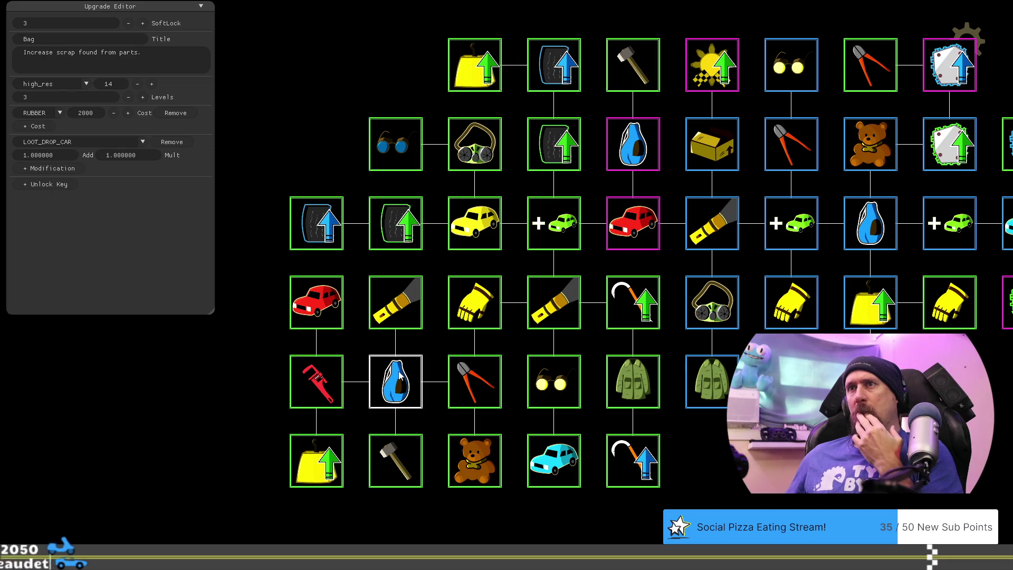
{"action": "left_click", "coordinate": [320, 460]}
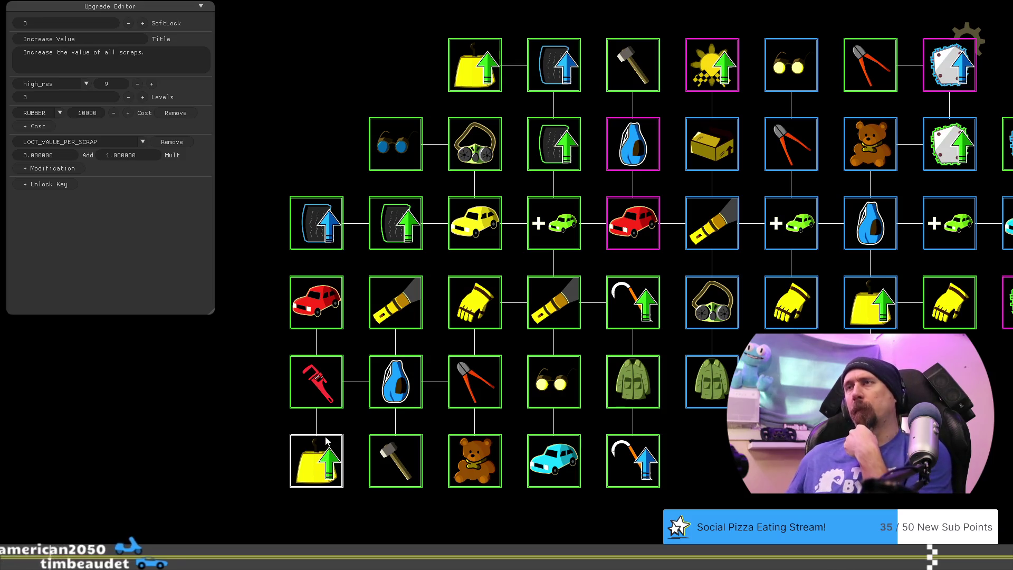
{"action": "left_click", "coordinate": [393, 154]}
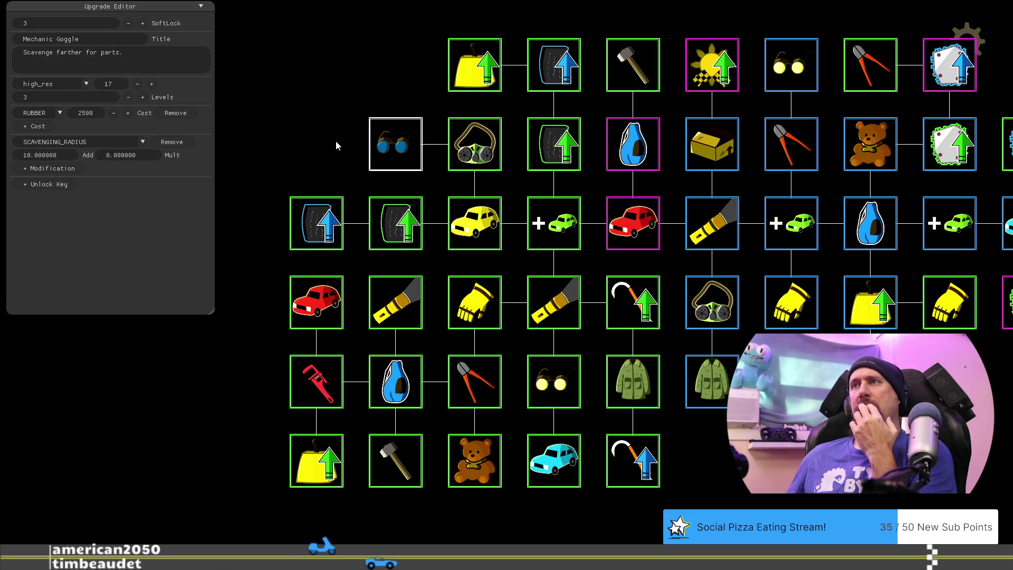
{"action": "left_click", "coordinate": [566, 384]}
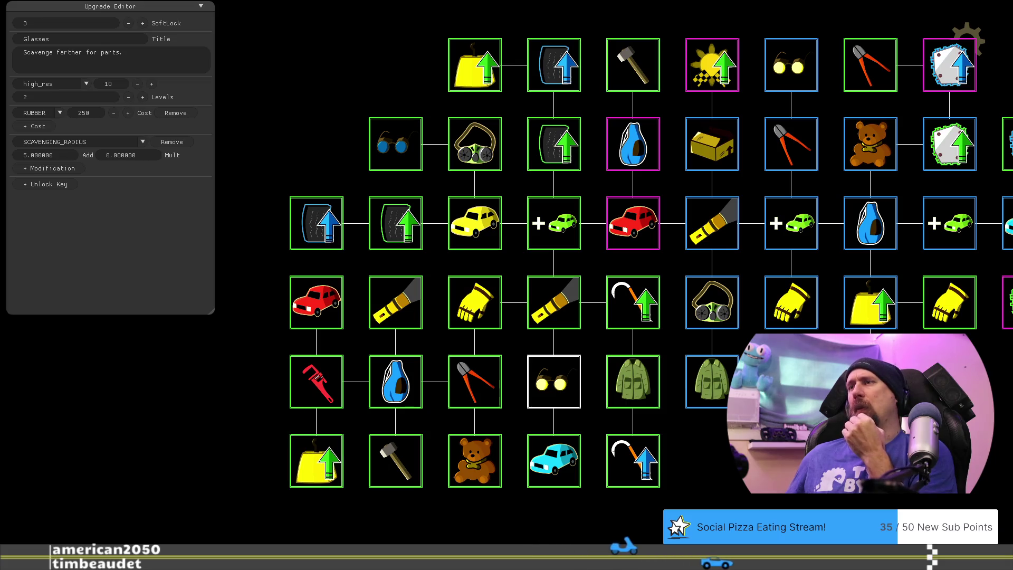
{"action": "left_click_drag", "start_coordinate": [320, 465], "coordinate": [394, 410]}
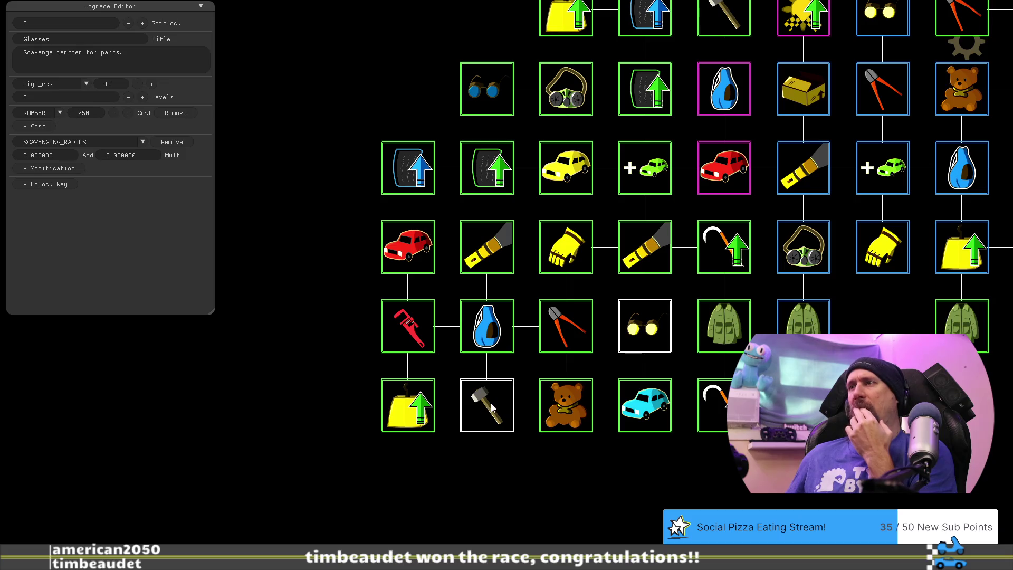
{"action": "left_click", "coordinate": [585, 407]}
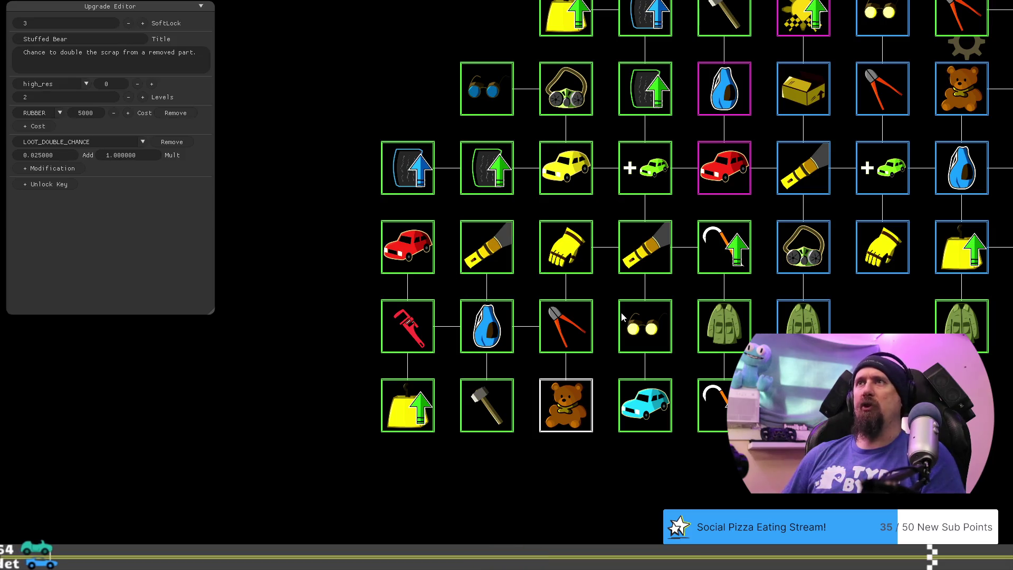
{"action": "key", "text": "F1"}
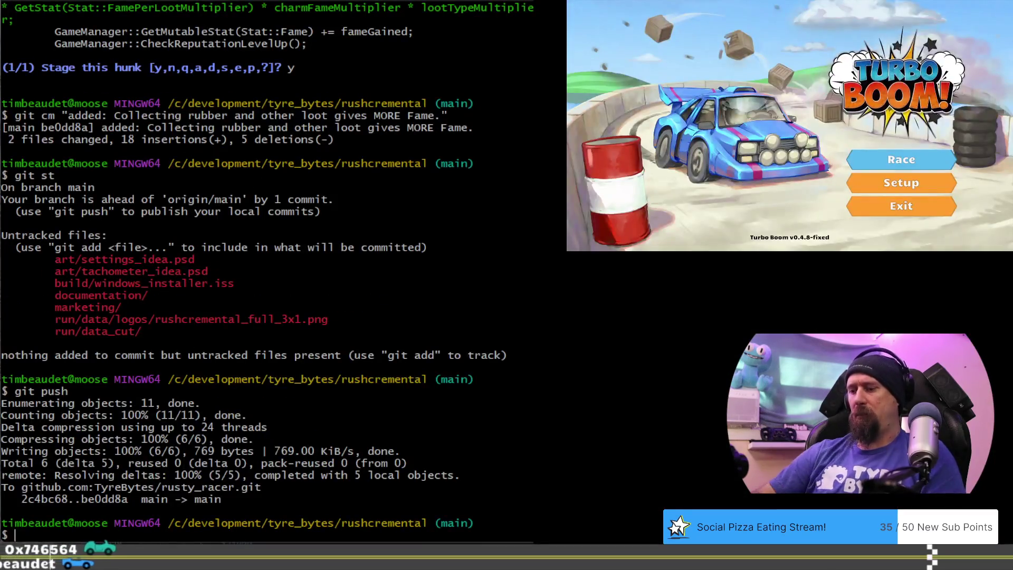
Step: Check the repository status and stage all tech_tree.csv hunks with git ap
{"action": "type", "text": "git st"}
{"action": "key", "text": "Return"}
{"action": "type", "text": "git ap"}
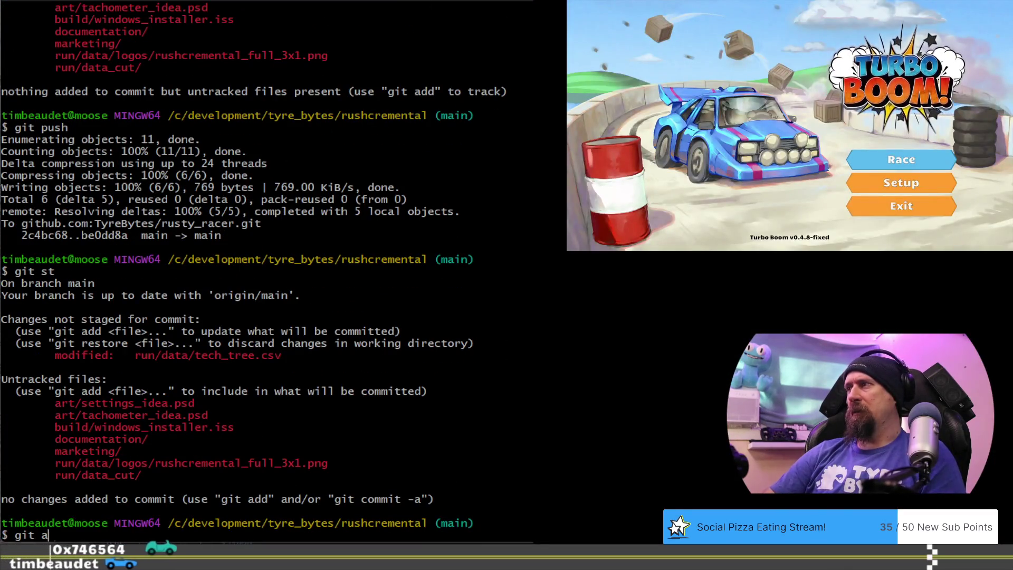
{"action": "key", "text": "Return"}
{"action": "type", "text": "a"}
{"action": "key", "text": "Return"}
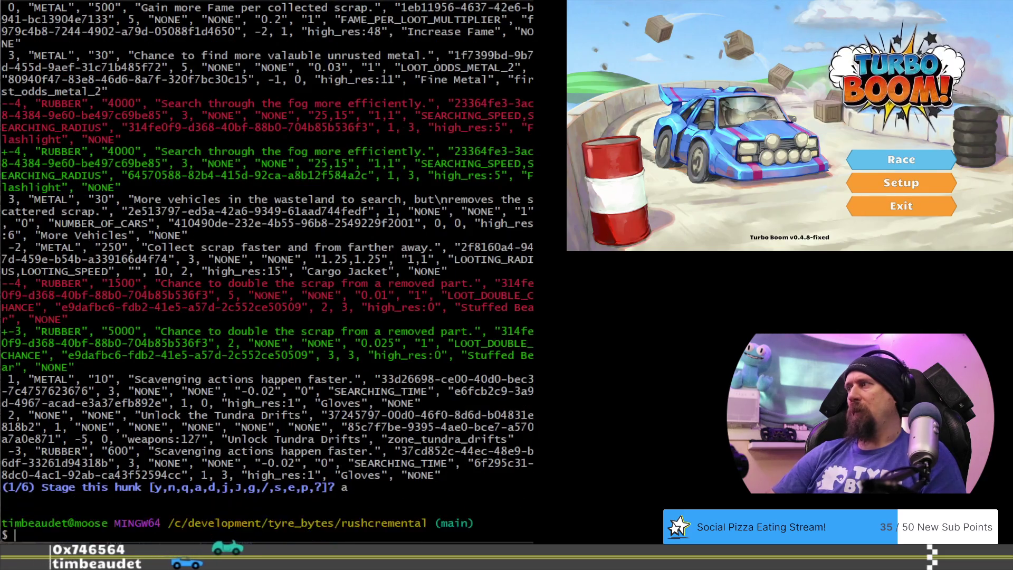
{"action": "type", "text": "git st"}
{"action": "key", "text": "Return"}
Step: Commit as 'update: tech tree for mid-desert progression test.' and push to origin
{"action": "type", "text": "git cm "}
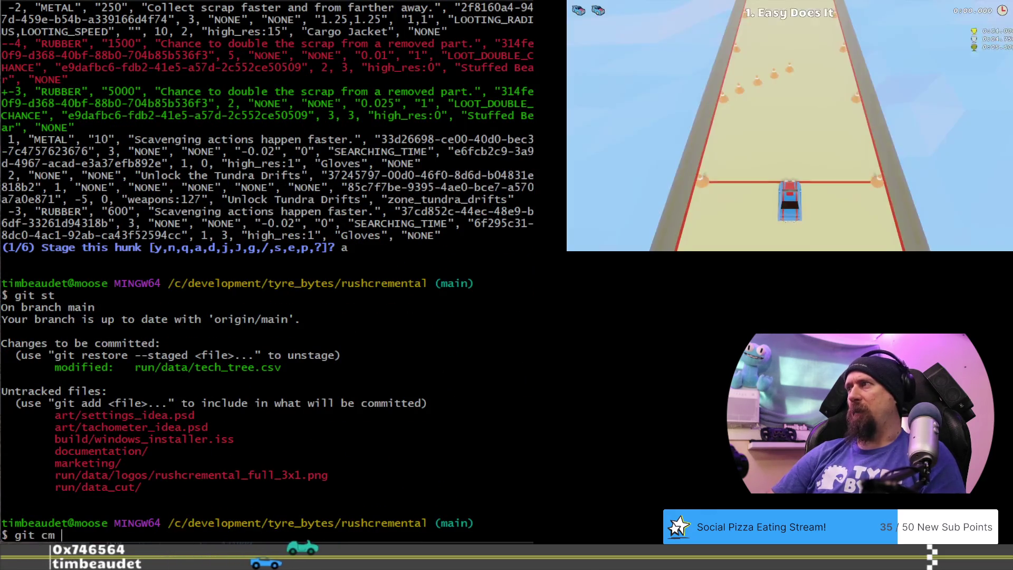
{"action": "type", "text": "\"update: "}
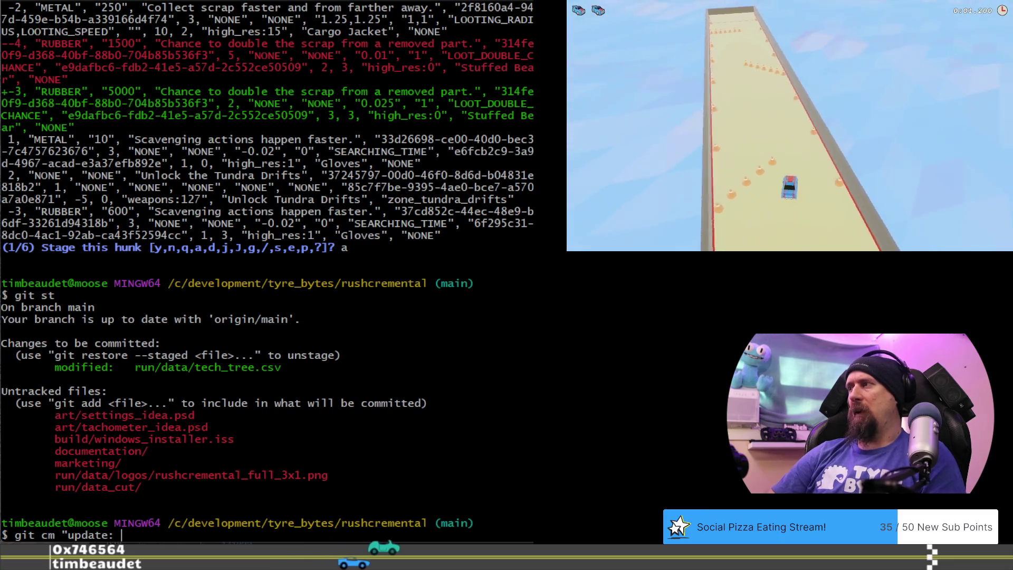
{"action": "type", "text": "tech tre"}
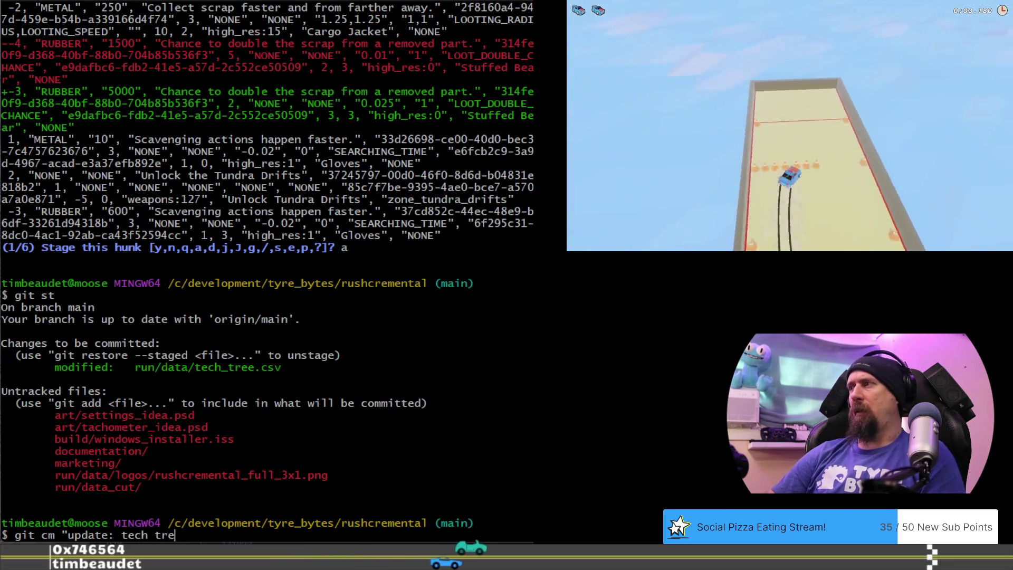
{"action": "type", "text": "e for m"}
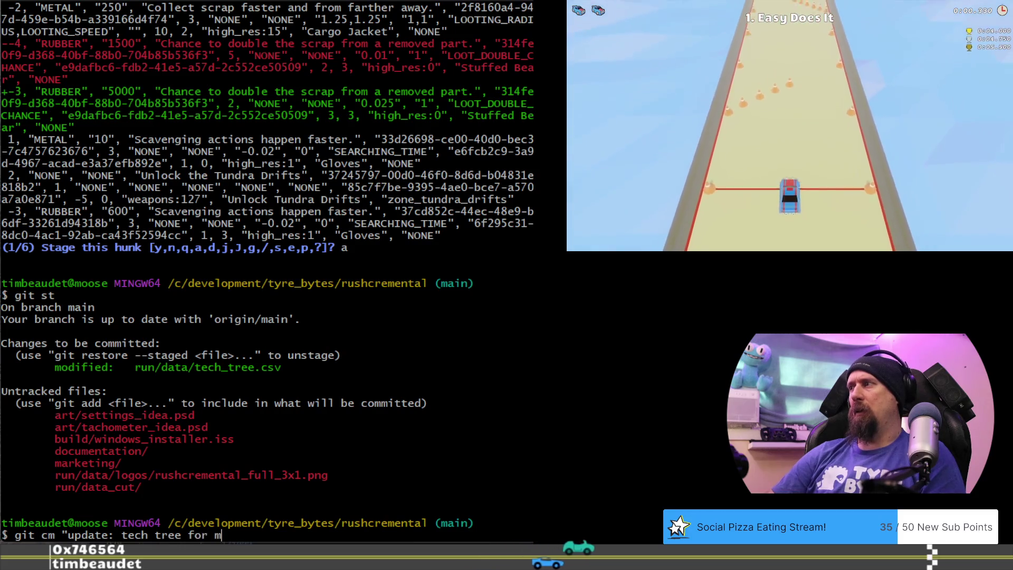
{"action": "type", "text": "id-desert.\""}
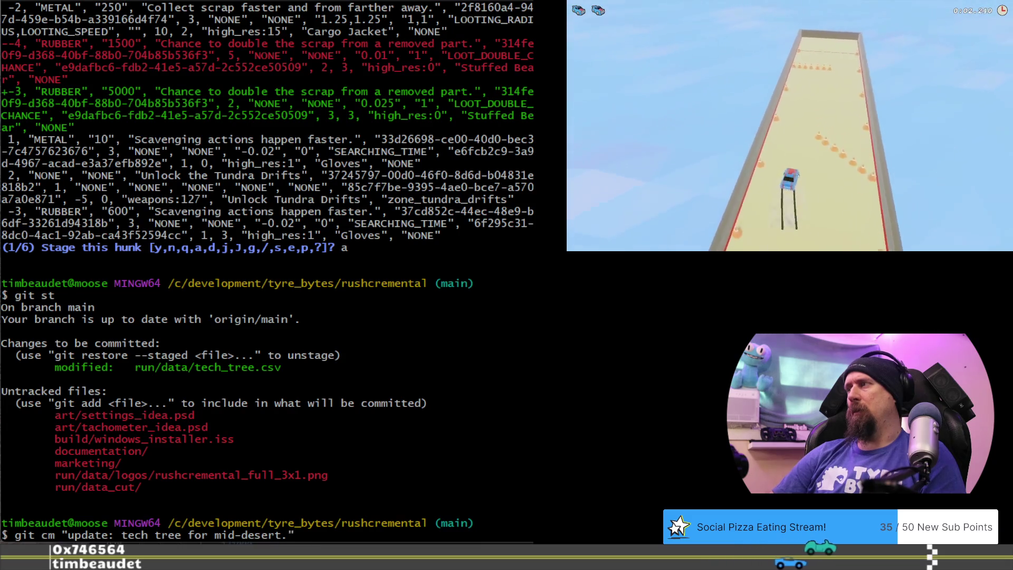
{"action": "key", "text": "Left"}
{"action": "key", "text": "Left"}
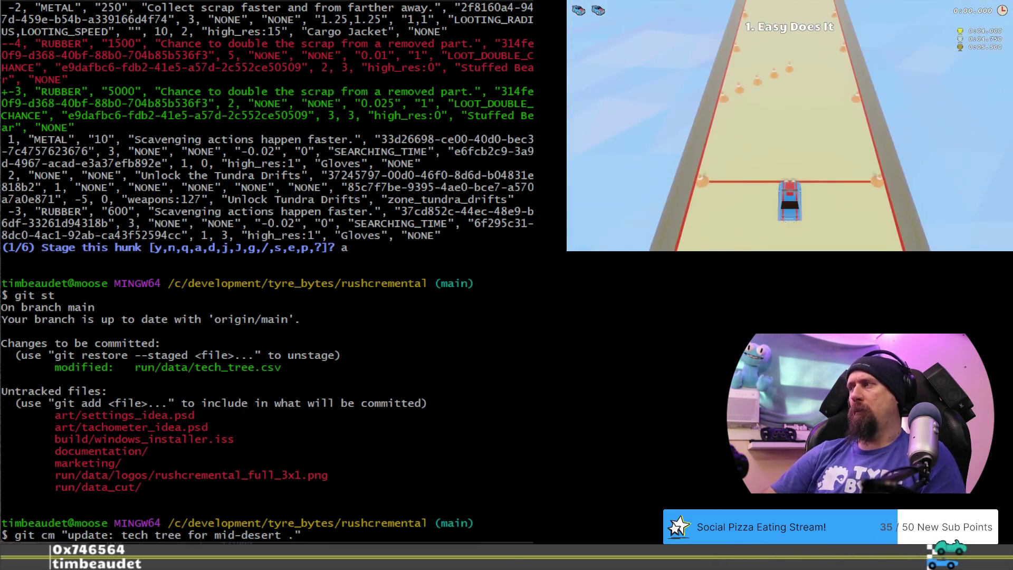
{"action": "type", "text": "progression"}
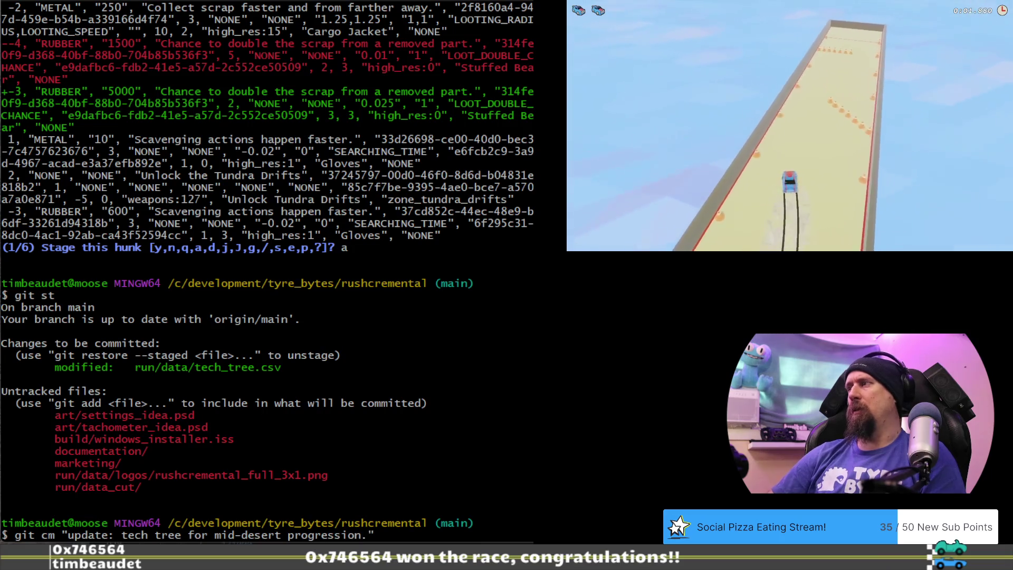
{"action": "type", "text": " test"}
{"action": "key", "text": "Return"}
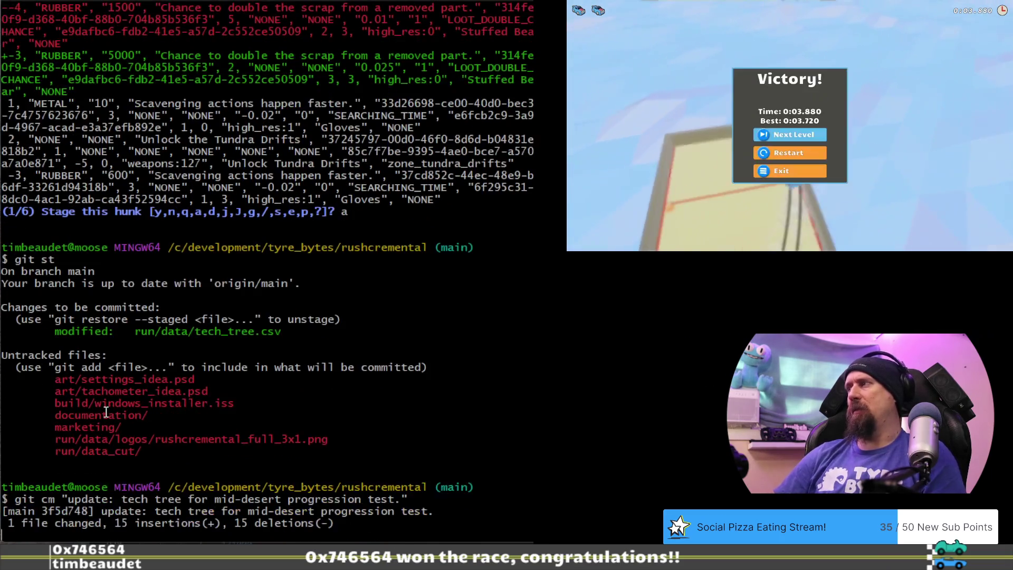
{"action": "type", "text": "git push"}
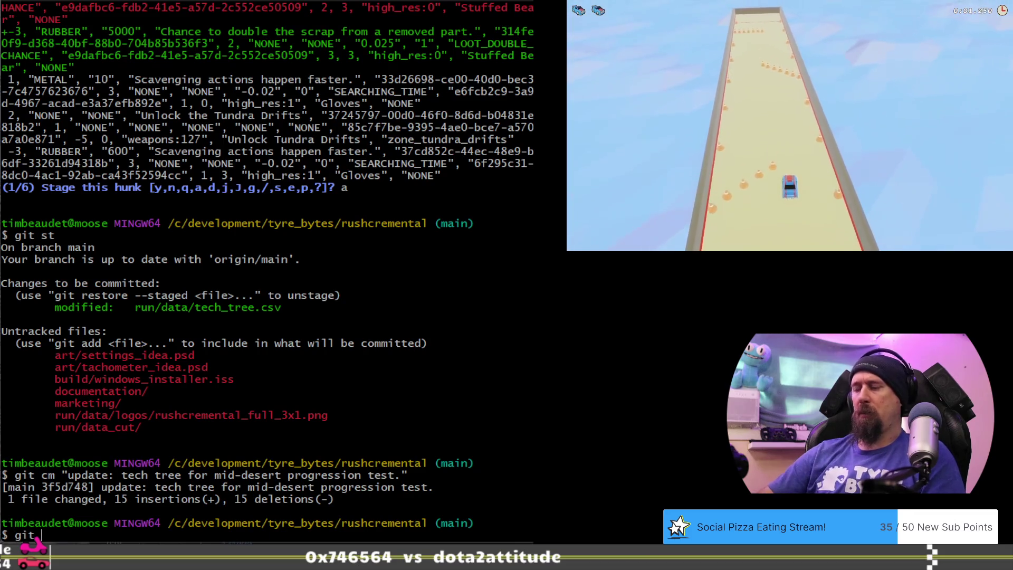
{"action": "key", "text": "Return"}
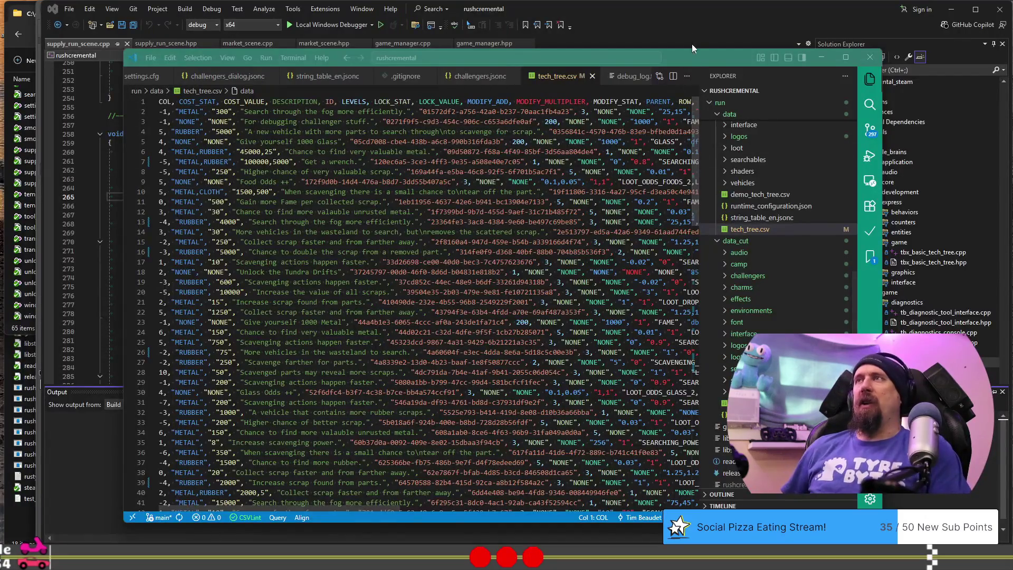
Step: Focus the Visual Studio window and launch Rushcremental with F5
{"action": "left_click", "coordinate": [691, 43]}
{"action": "left_click", "coordinate": [565, 213]}
{"action": "key", "text": "F5"}
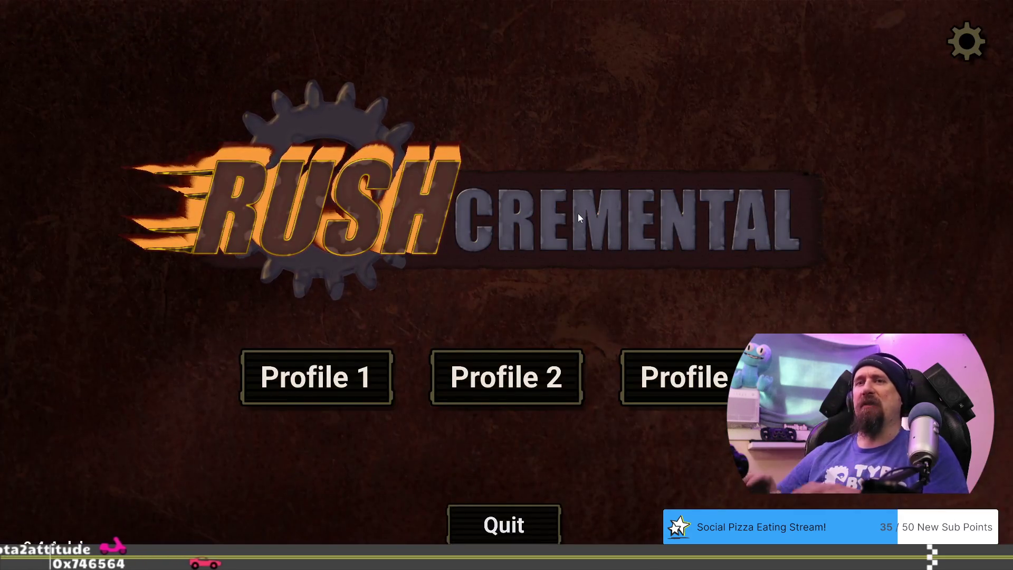
Step: Load the desert_start save from the developer terminal and enter Profile 1
{"action": "key", "text": "grave"}
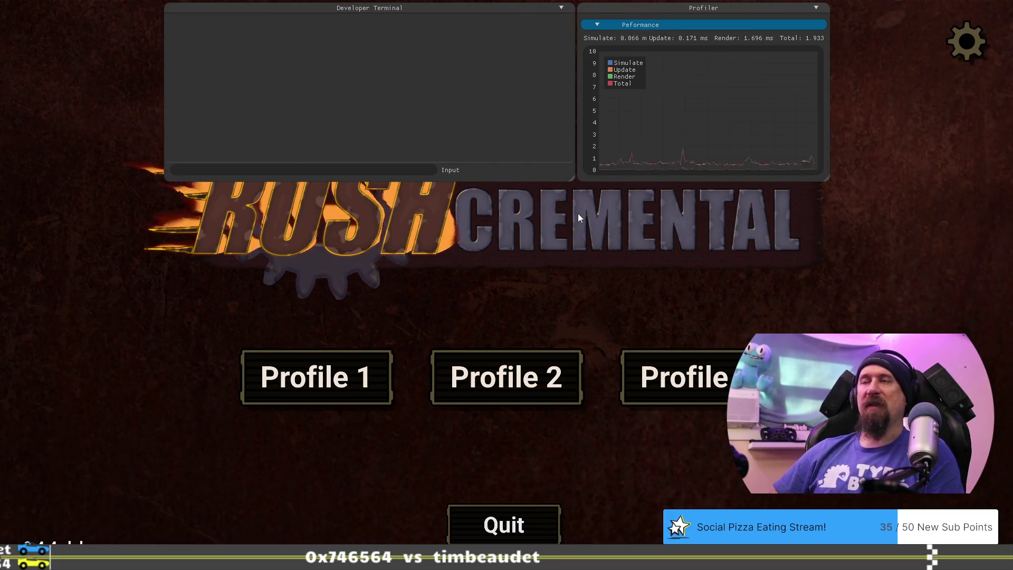
{"action": "type", "text": "l"}
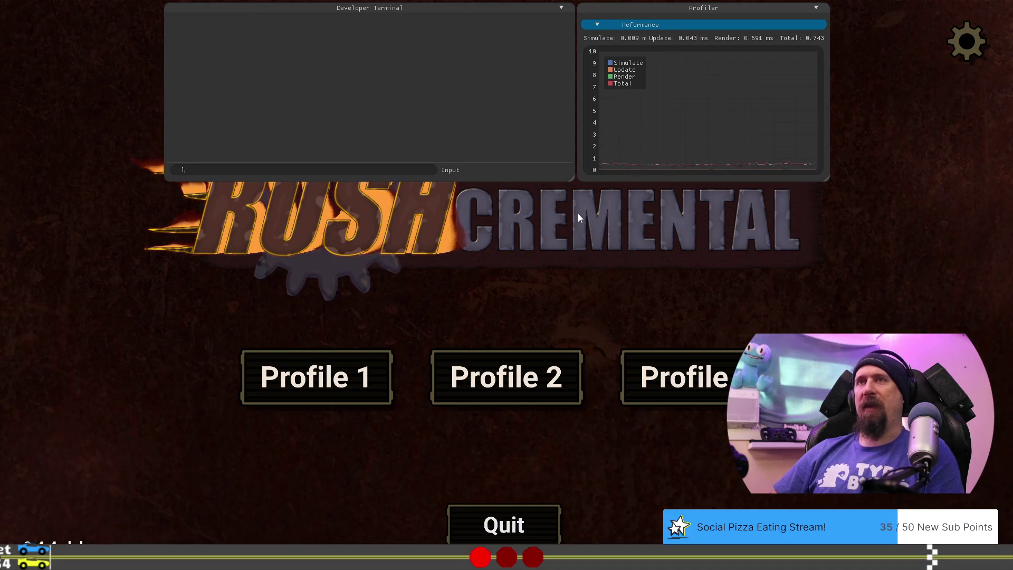
{"action": "type", "text": "oad r"}
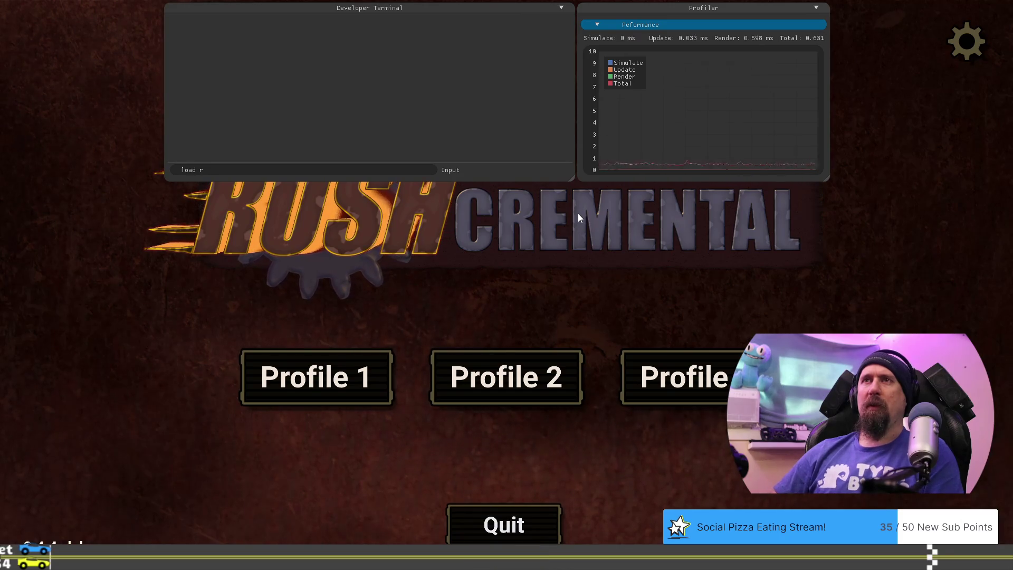
{"action": "key", "text": "BackSpace"}
{"action": "type", "text": "desert"}
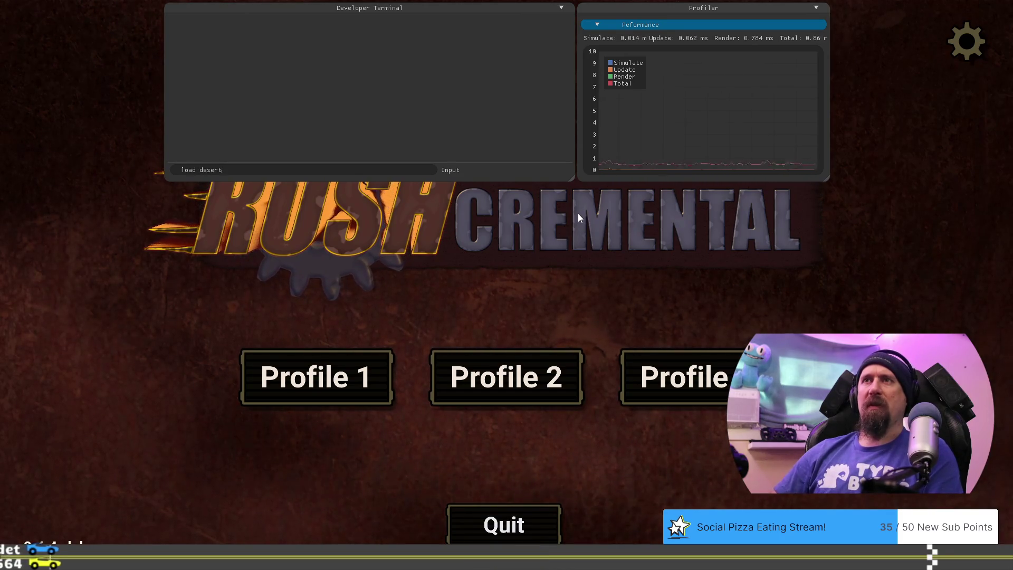
{"action": "type", "text": "_start"}
{"action": "key", "text": "Return"}
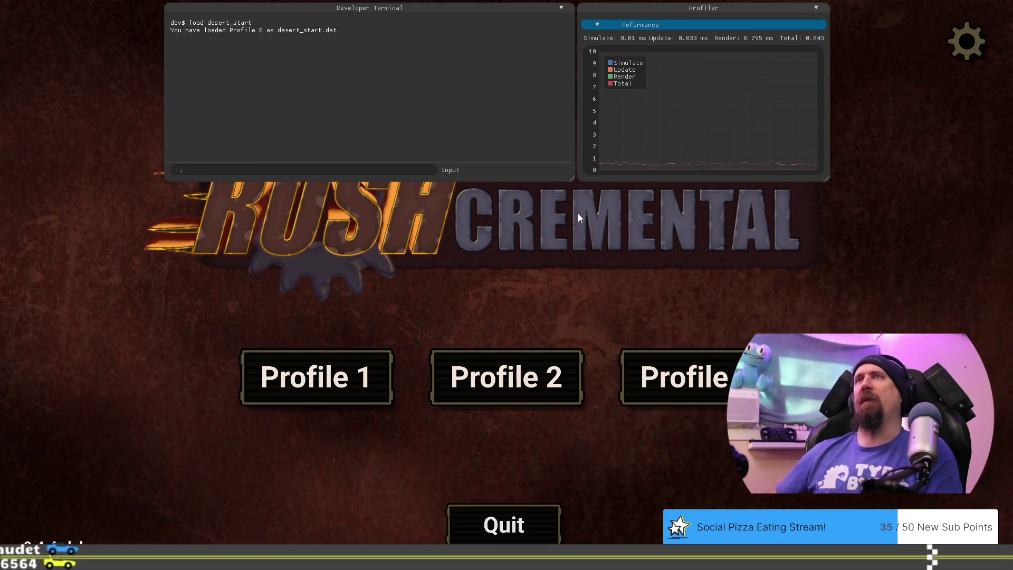
{"action": "key", "text": "grave"}
{"action": "left_click", "coordinate": [368, 379]}
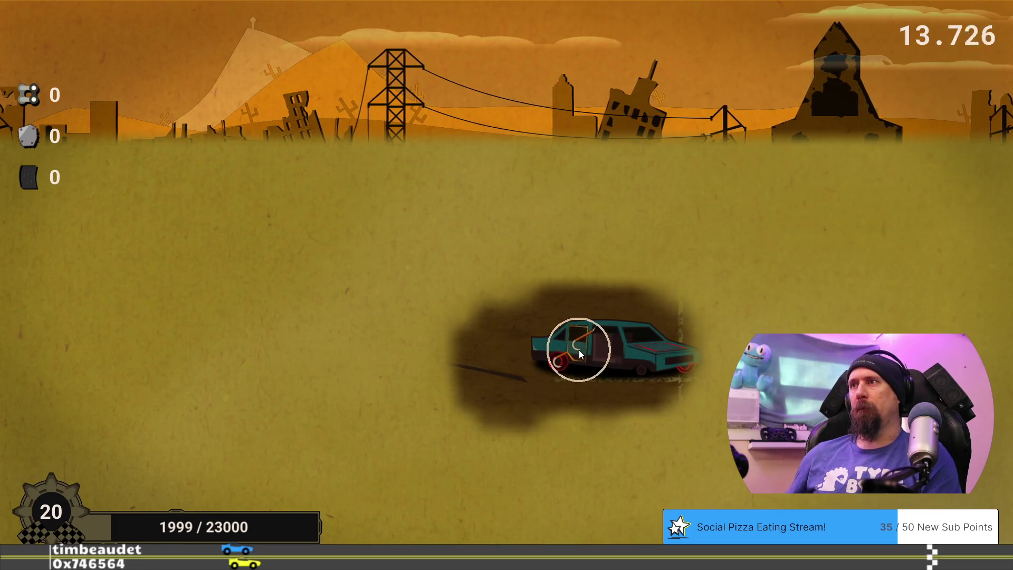
Step: Scavenge the teal car's door, wheels, roof and front for scrap, then leave the finished run
{"action": "left_click", "coordinate": [582, 355]}
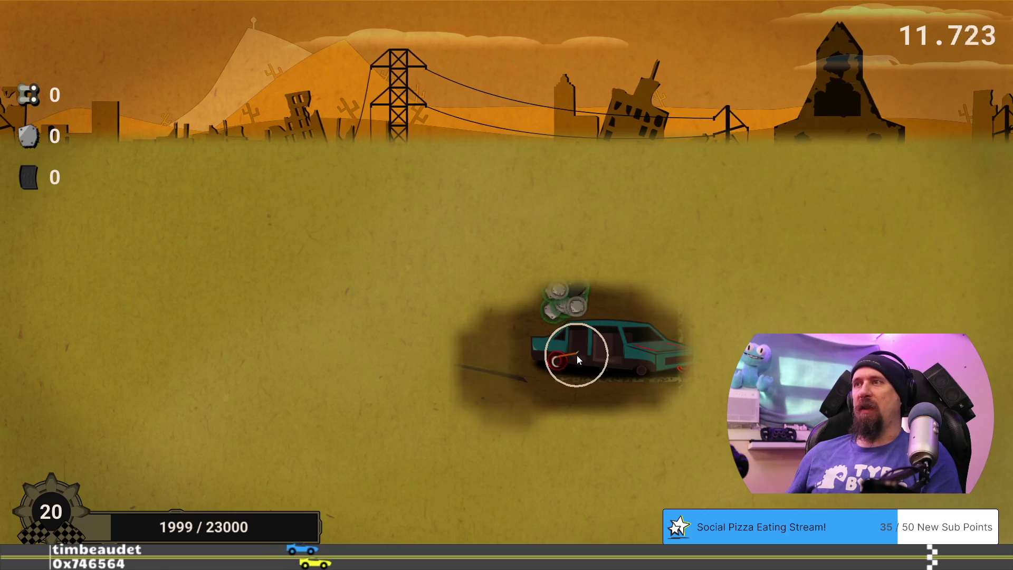
{"action": "left_click", "coordinate": [557, 369]}
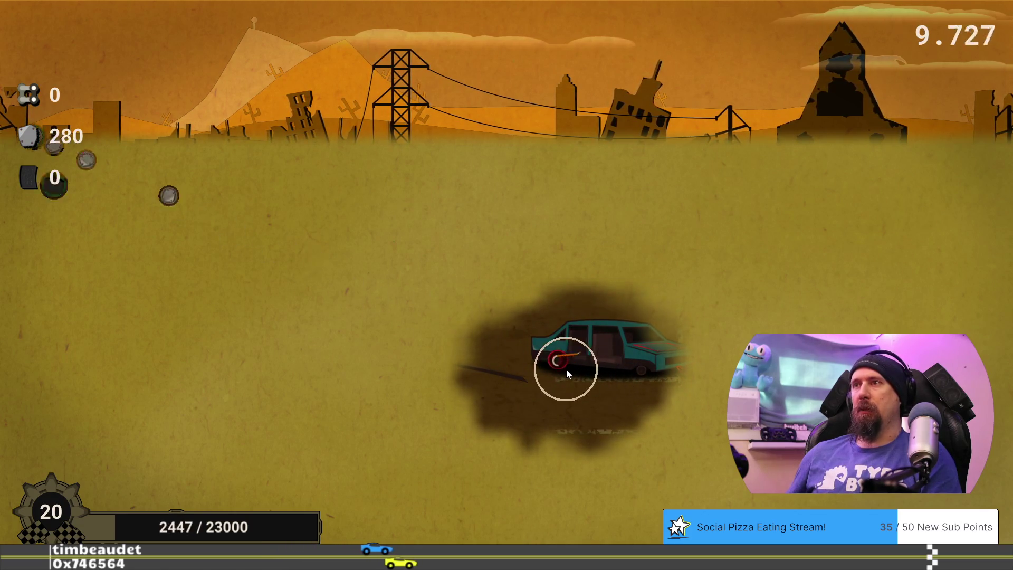
{"action": "left_click", "coordinate": [559, 367]}
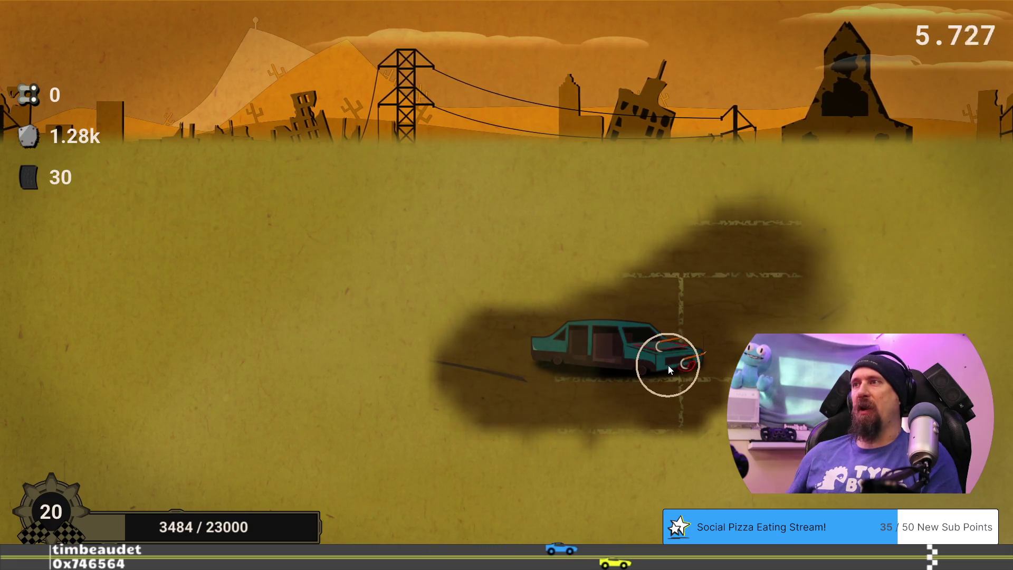
{"action": "left_click", "coordinate": [669, 369]}
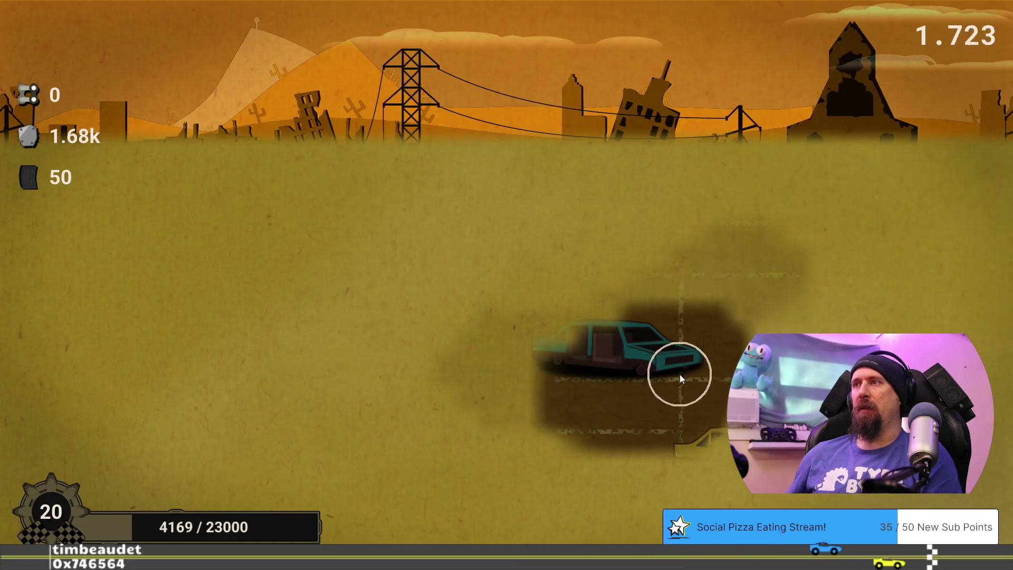
{"action": "left_click", "coordinate": [689, 383]}
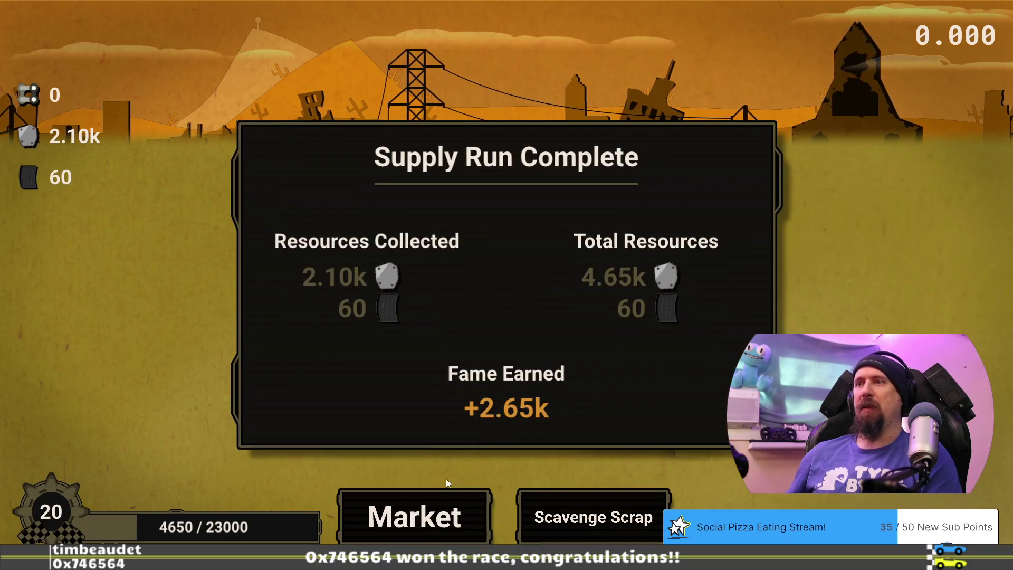
{"action": "left_click", "coordinate": [413, 516]}
Step: Claim the Explore the Desert quest reward from the Quests list
{"action": "left_click", "coordinate": [517, 50]}
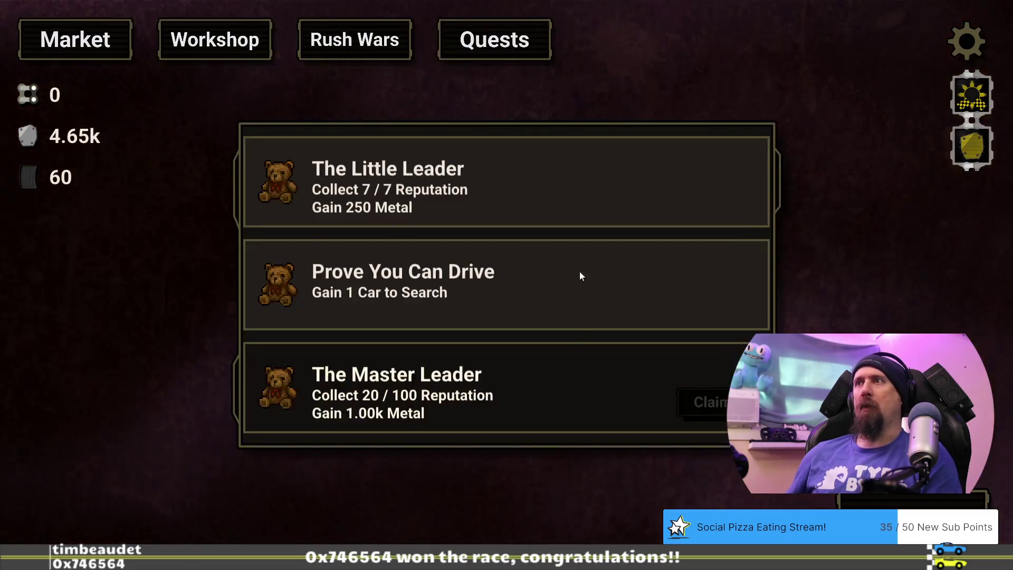
{"action": "scroll", "coordinate": [607, 316], "scroll_direction": "down", "scroll_amount": 3}
{"action": "left_click", "coordinate": [719, 353]}
{"action": "left_click", "coordinate": [517, 404]}
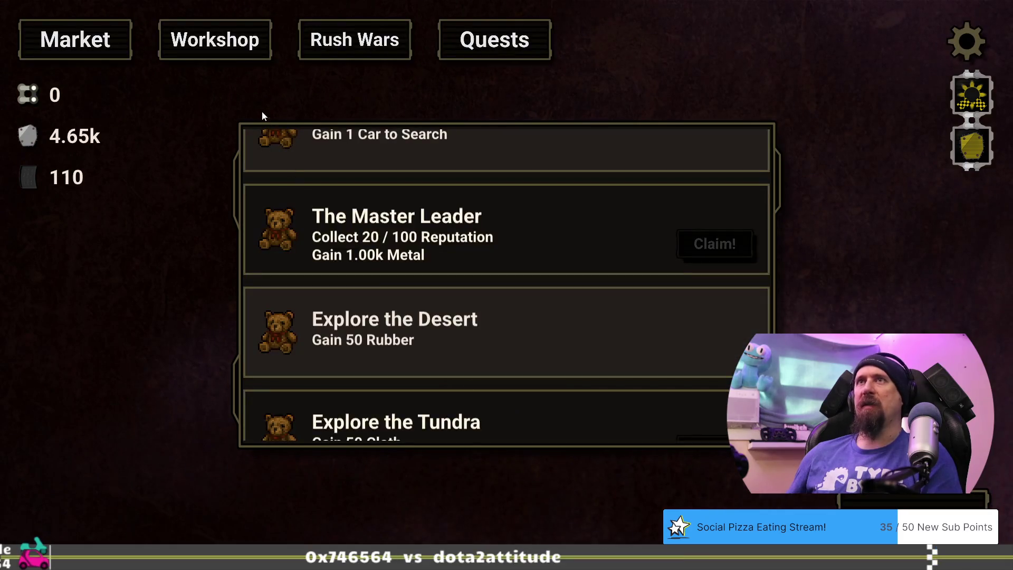
Step: Buy the first More Vehicles level and the Gloves upgrade in the upgrade tree
{"action": "left_click", "coordinate": [132, 46]}
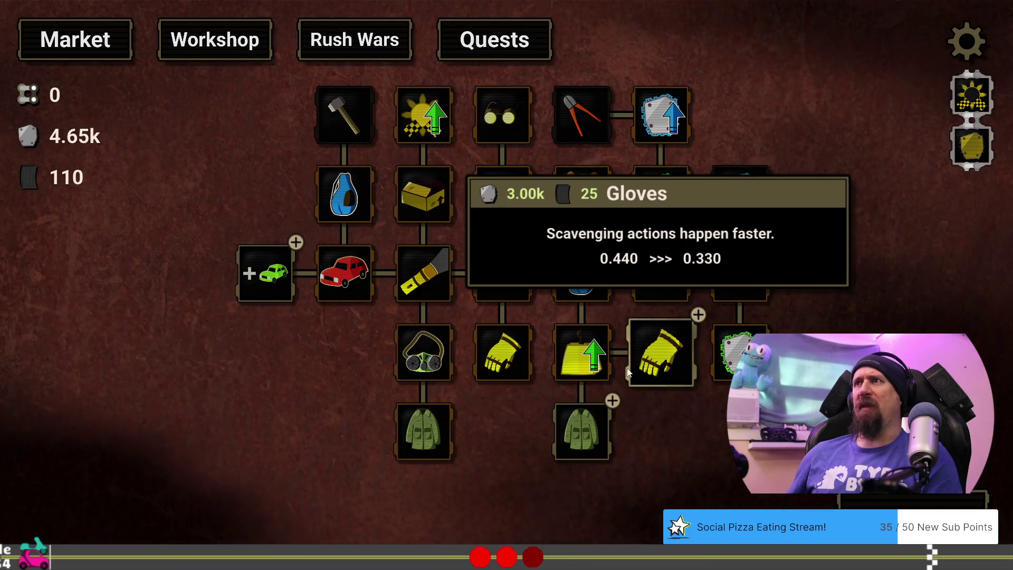
{"action": "mouse_move", "coordinate": [577, 417]}
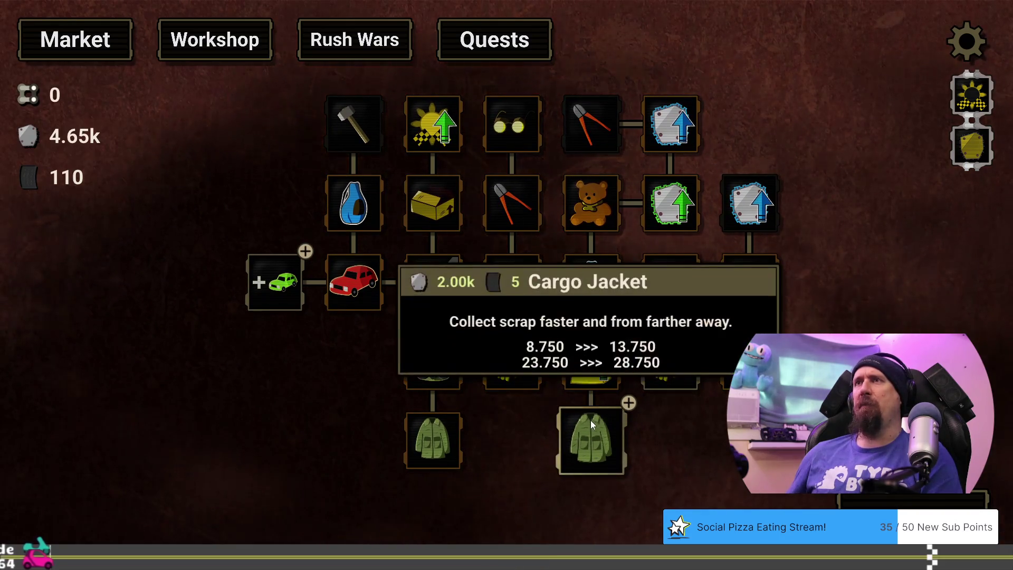
{"action": "mouse_move", "coordinate": [669, 364]}
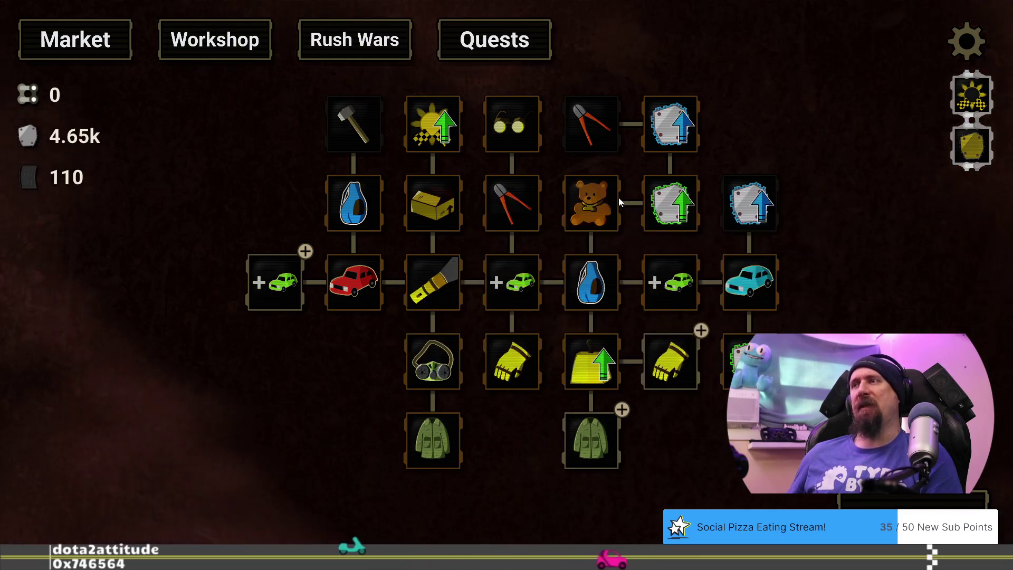
{"action": "mouse_move", "coordinate": [352, 129]}
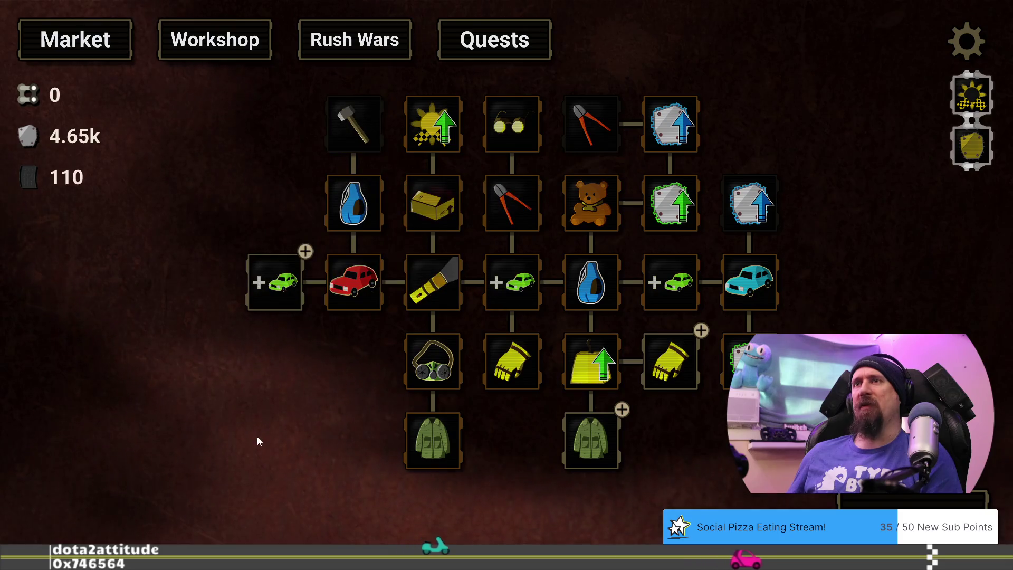
{"action": "left_click", "coordinate": [276, 294]}
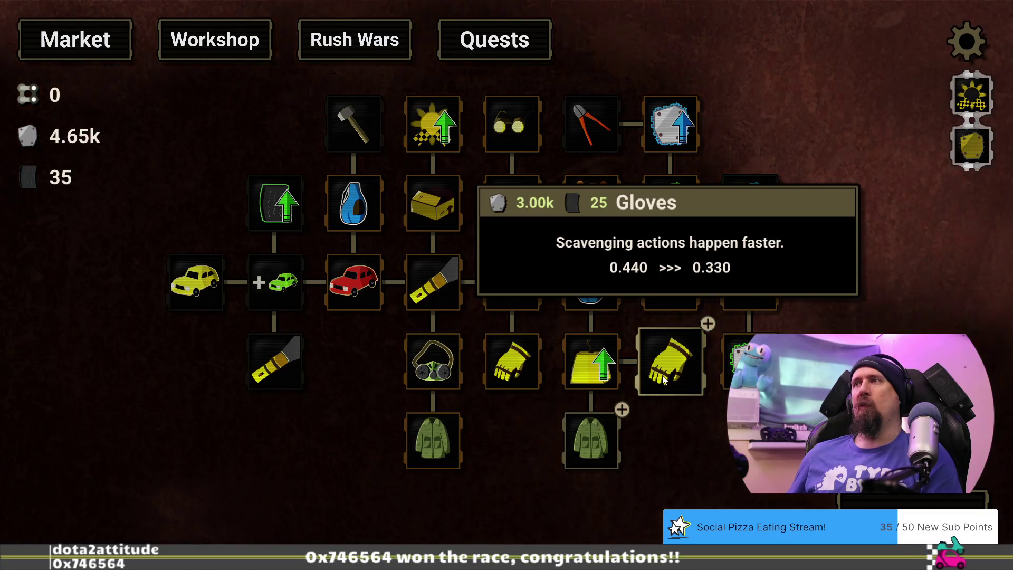
{"action": "left_click", "coordinate": [663, 379]}
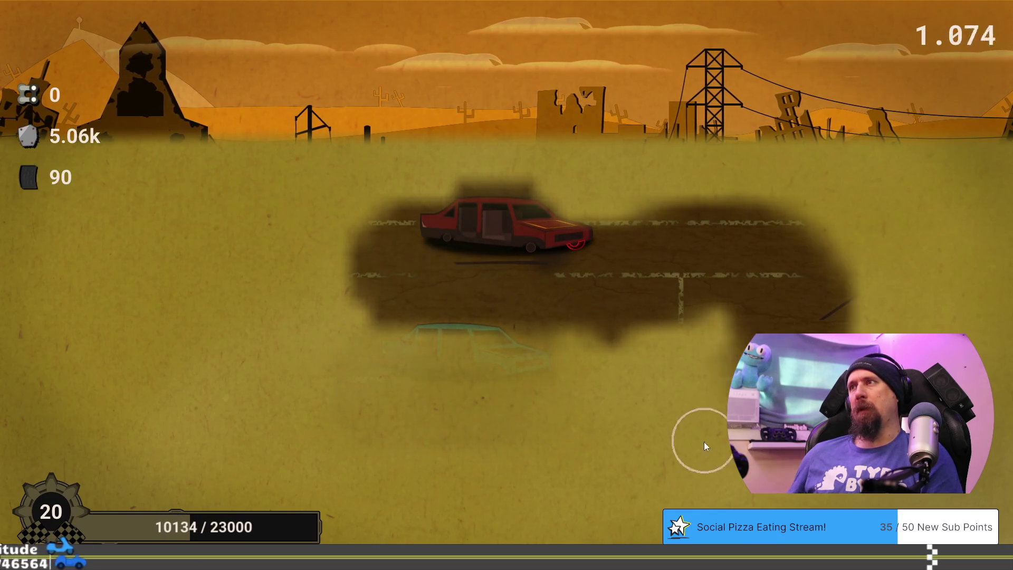
Step: Return to the upgrade tree once time is up, banking 6.71k metal and 100 rubber
{"action": "left_click", "coordinate": [447, 520]}
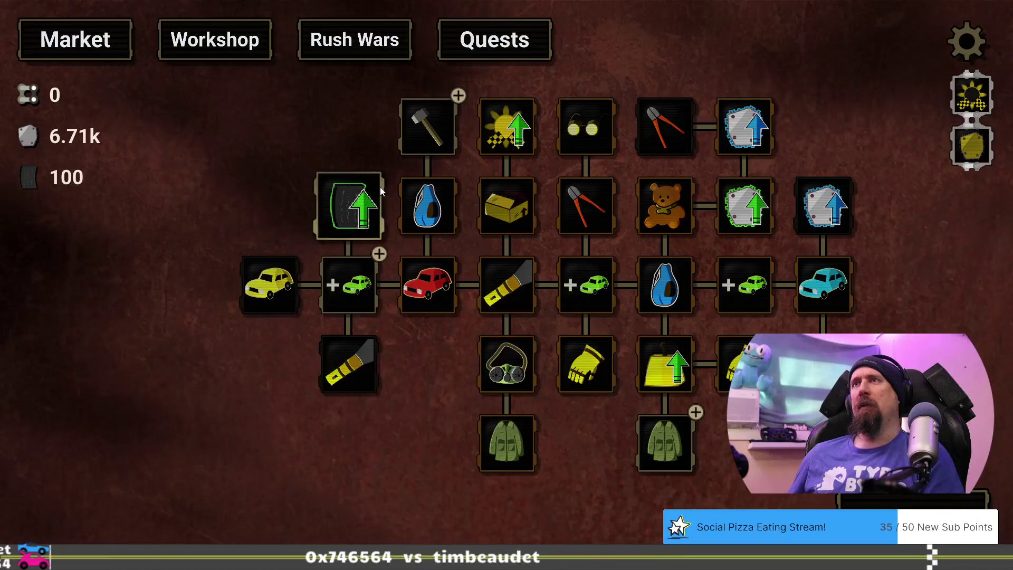
Step: Buy the Tear Off upgrade and start a supply run
{"action": "left_click", "coordinate": [427, 133]}
{"action": "mouse_move", "coordinate": [358, 291]}
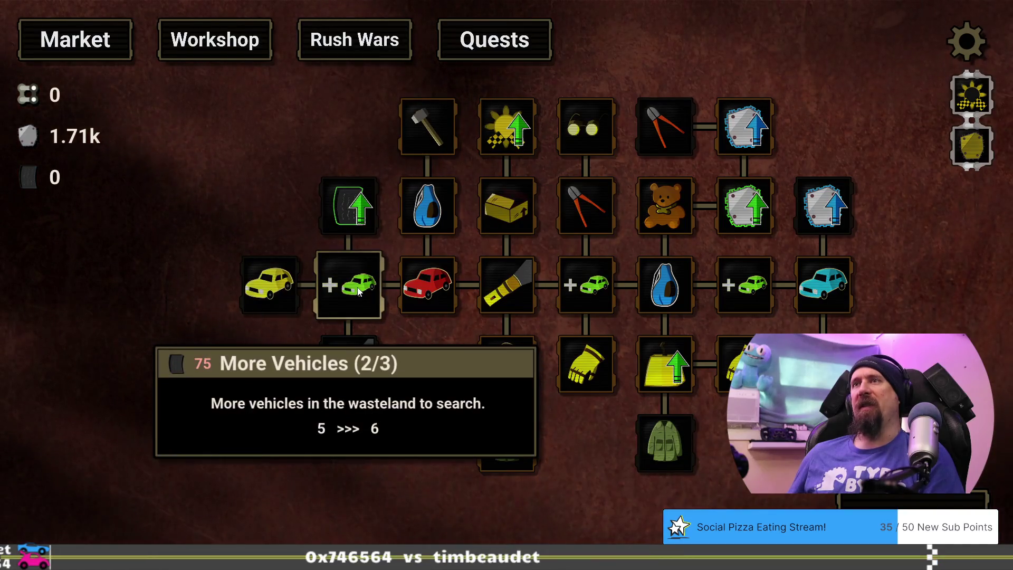
{"action": "left_click", "coordinate": [918, 500]}
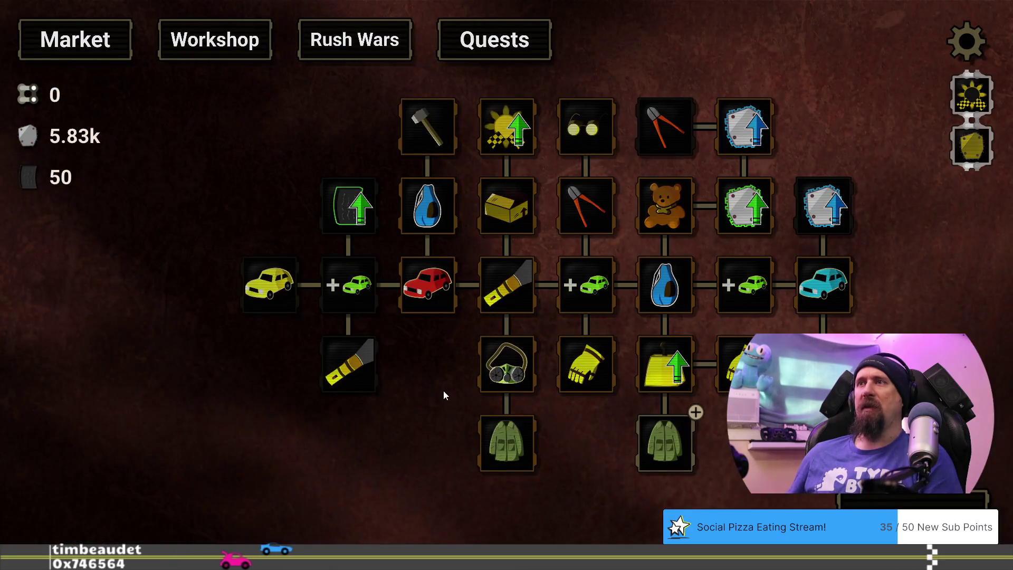
Step: Keep doing supply runs until 10.15k metal is banked, then start another run
{"action": "mouse_move", "coordinate": [341, 366]}
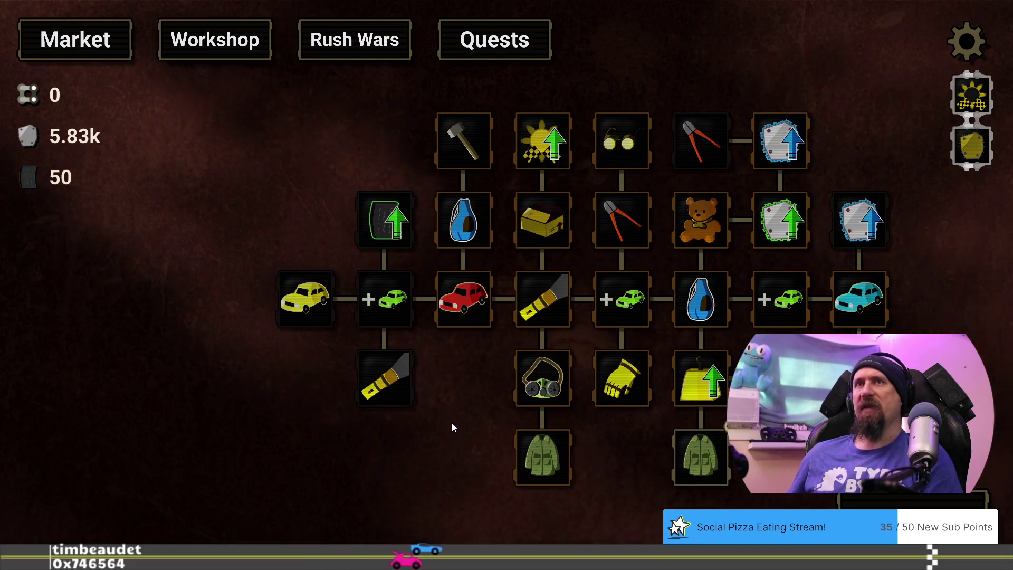
{"action": "left_click", "coordinate": [328, 282]}
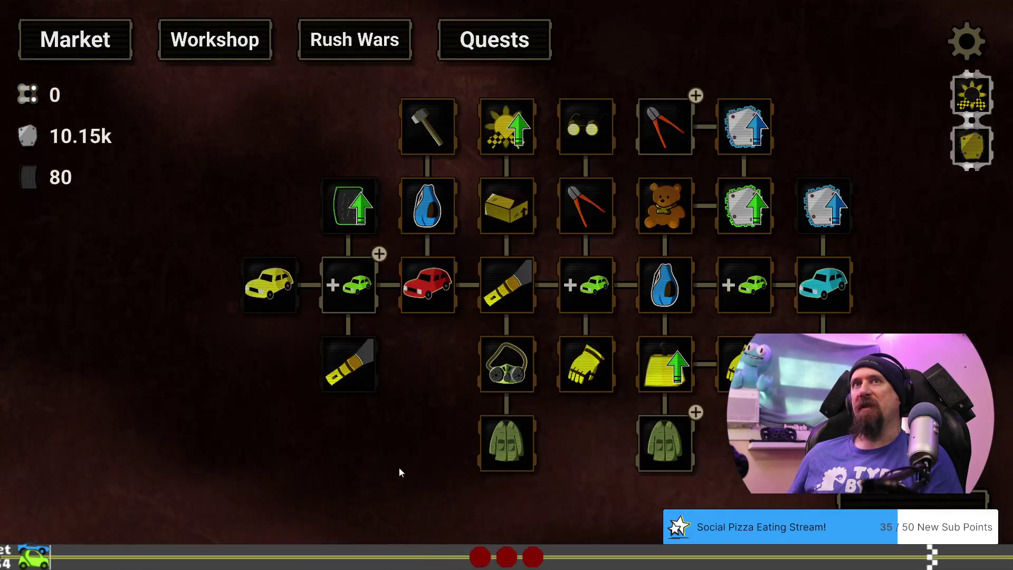
{"action": "mouse_move", "coordinate": [356, 290]}
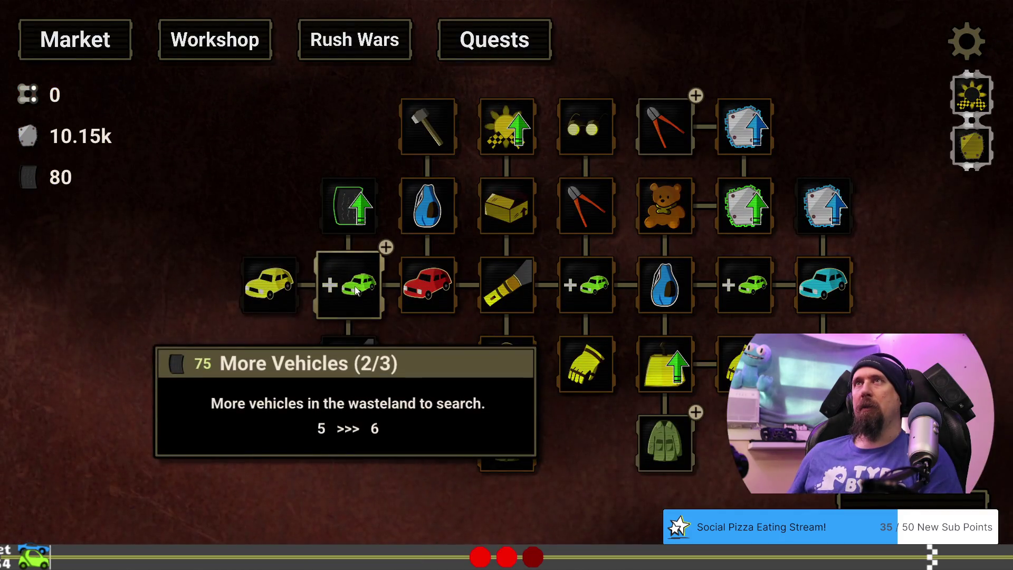
{"action": "left_click", "coordinate": [929, 500]}
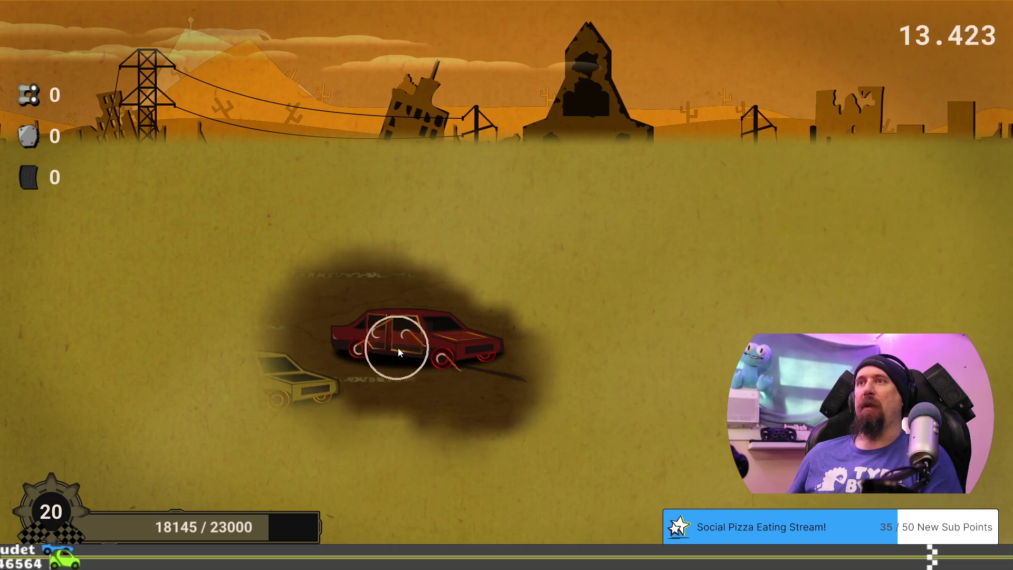
Step: Scrap the red car and both yellow cars until the run times out
{"action": "left_click", "coordinate": [404, 348]}
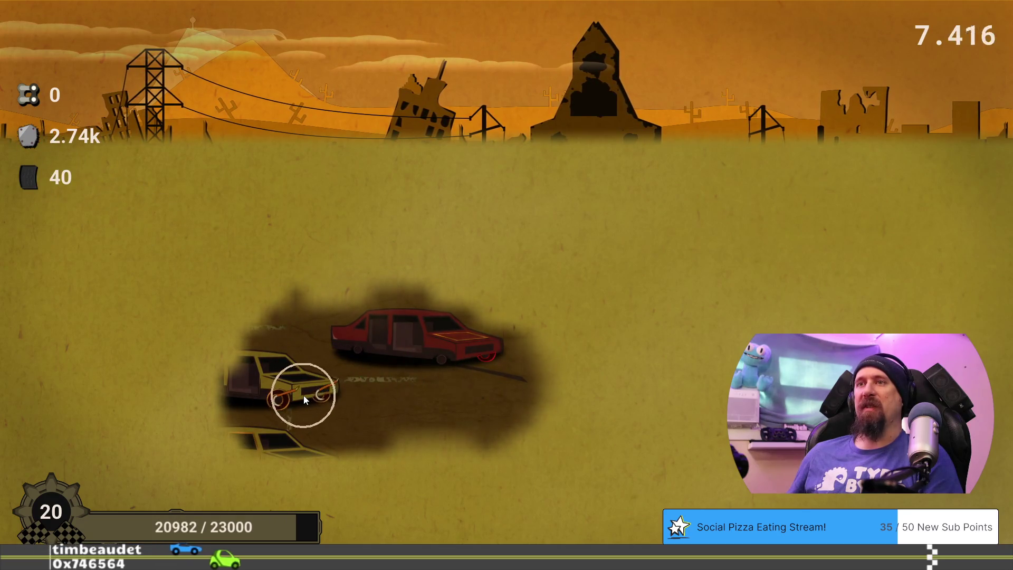
{"action": "left_click", "coordinate": [283, 408]}
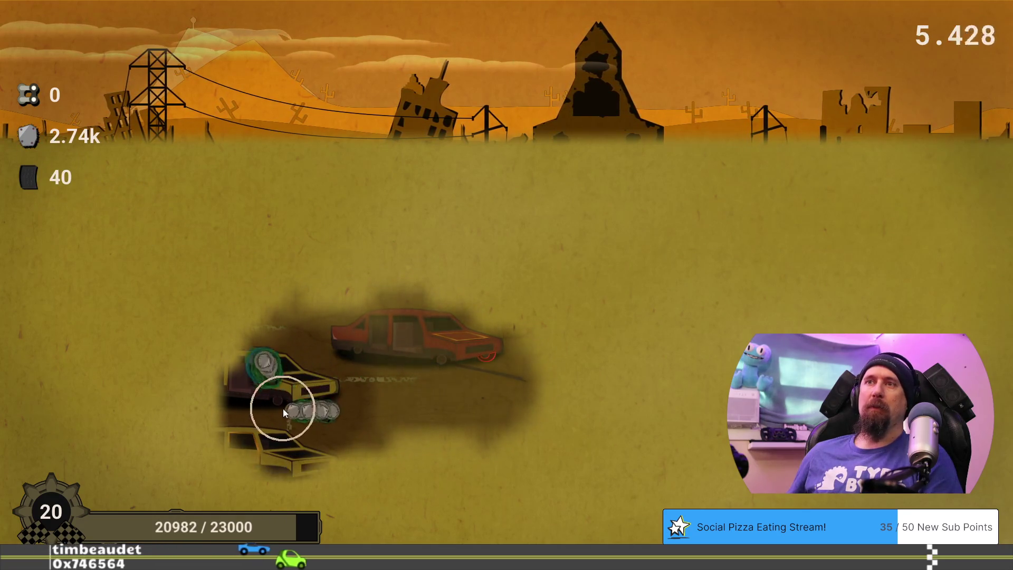
{"action": "left_click", "coordinate": [289, 455]}
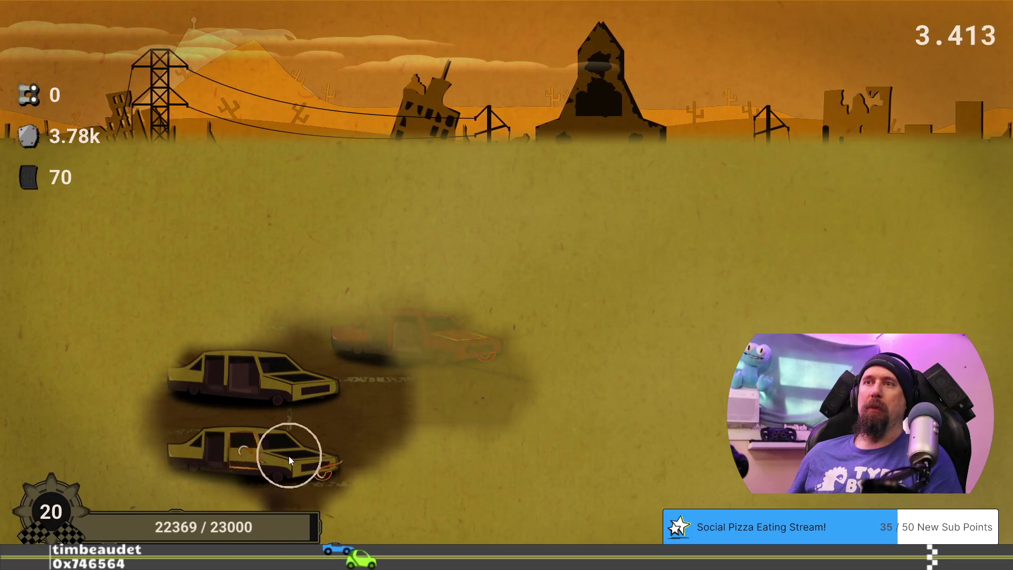
{"action": "left_click", "coordinate": [286, 458]}
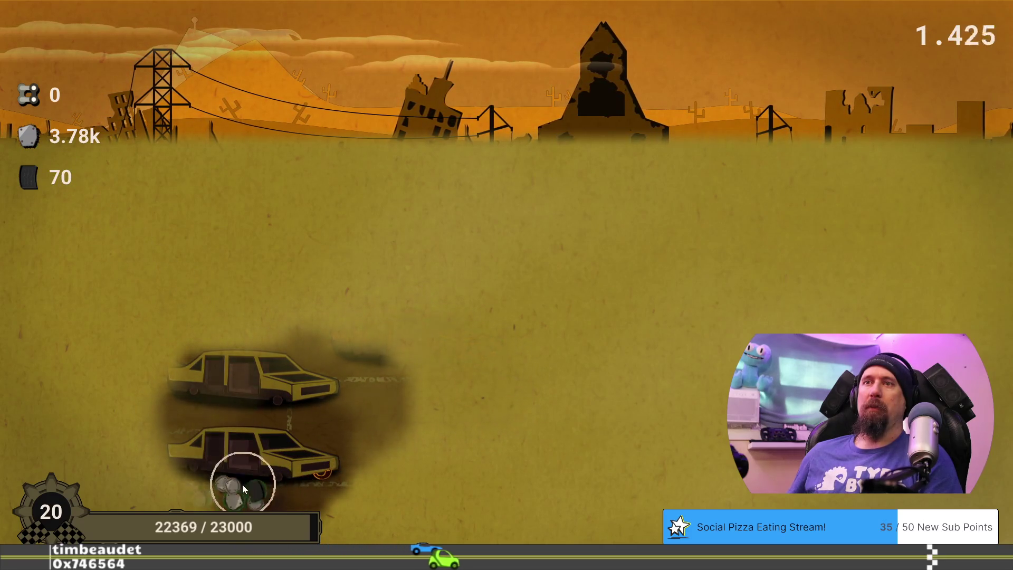
{"action": "left_click", "coordinate": [329, 466]}
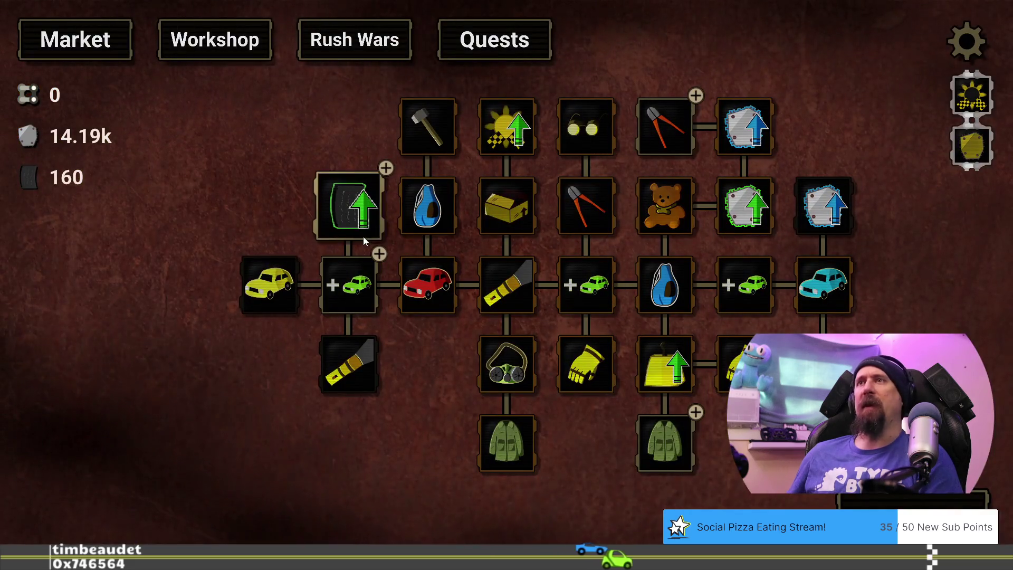
Step: Buy Fine Rubber level 1 and begin a new supply run
{"action": "mouse_move", "coordinate": [360, 207]}
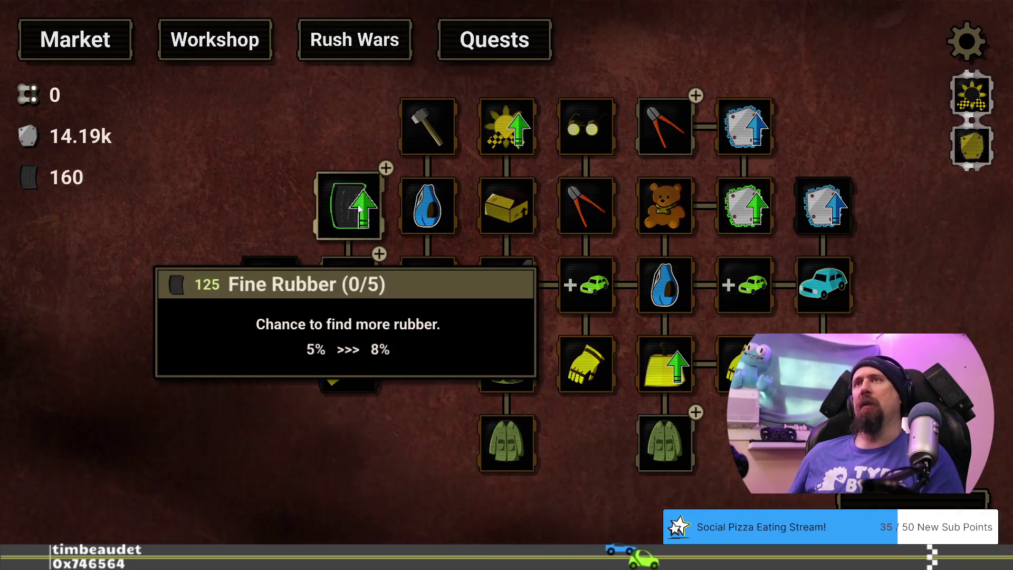
{"action": "left_click", "coordinate": [359, 204]}
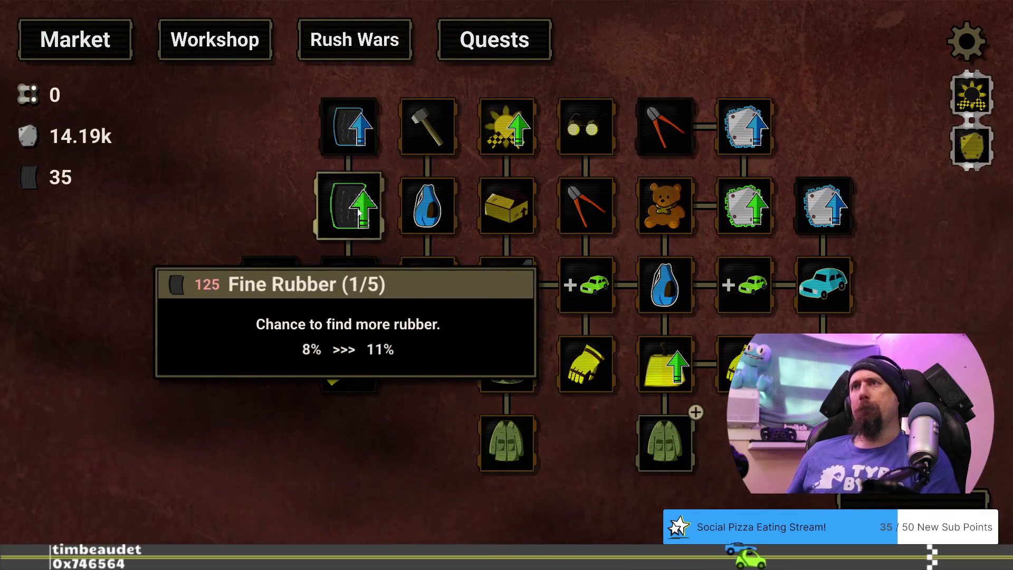
{"action": "left_click", "coordinate": [863, 508]}
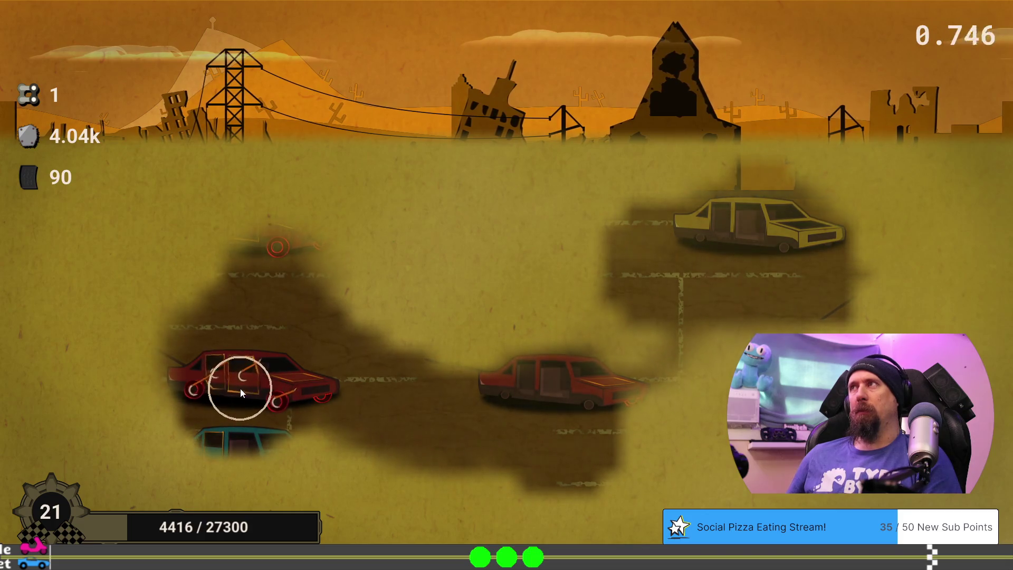
Step: Go back to the upgrade tree after the run, now holding 18.23k metal and 125 rubber
{"action": "left_click", "coordinate": [394, 511]}
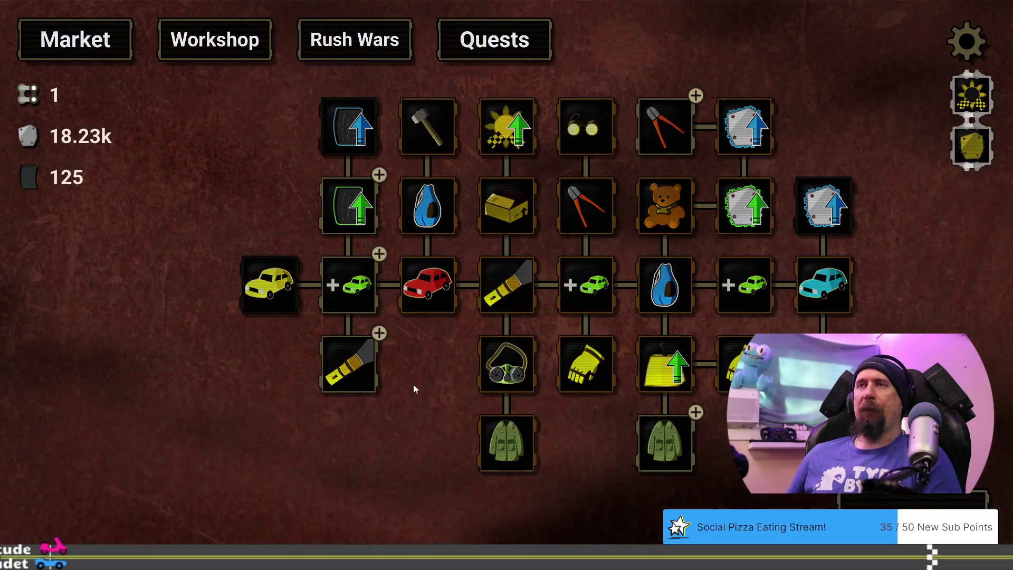
Step: Buy the jacket, Flashlight and final More Vehicles level, then launch a new run
{"action": "mouse_move", "coordinate": [287, 285]}
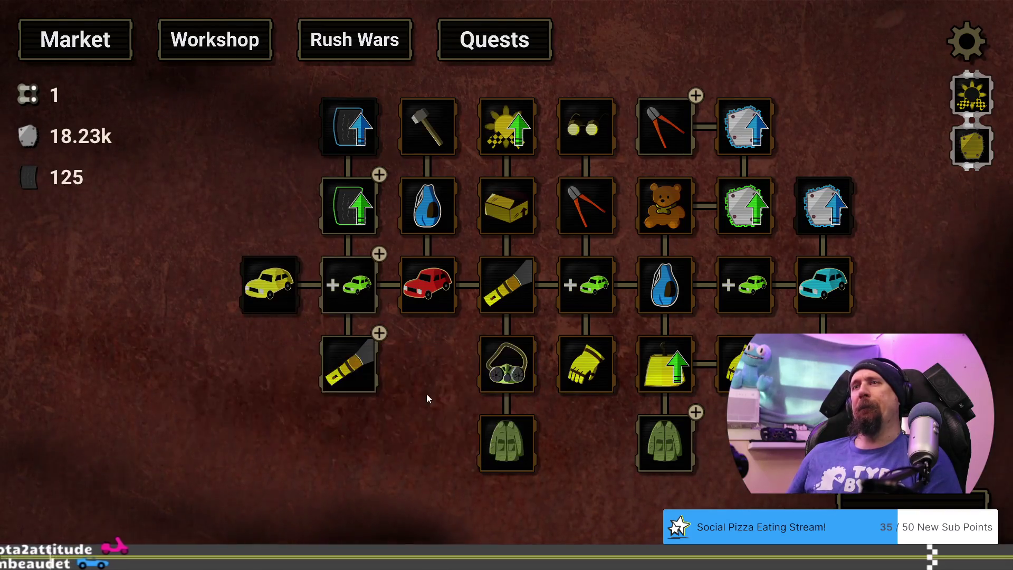
{"action": "mouse_move", "coordinate": [328, 371]}
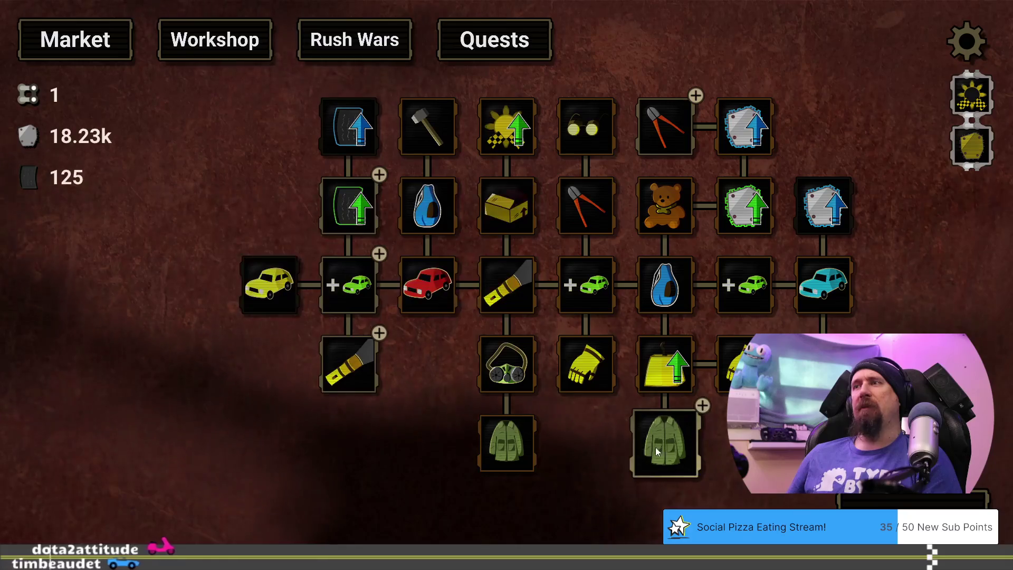
{"action": "left_click", "coordinate": [662, 445]}
{"action": "mouse_move", "coordinate": [362, 293]}
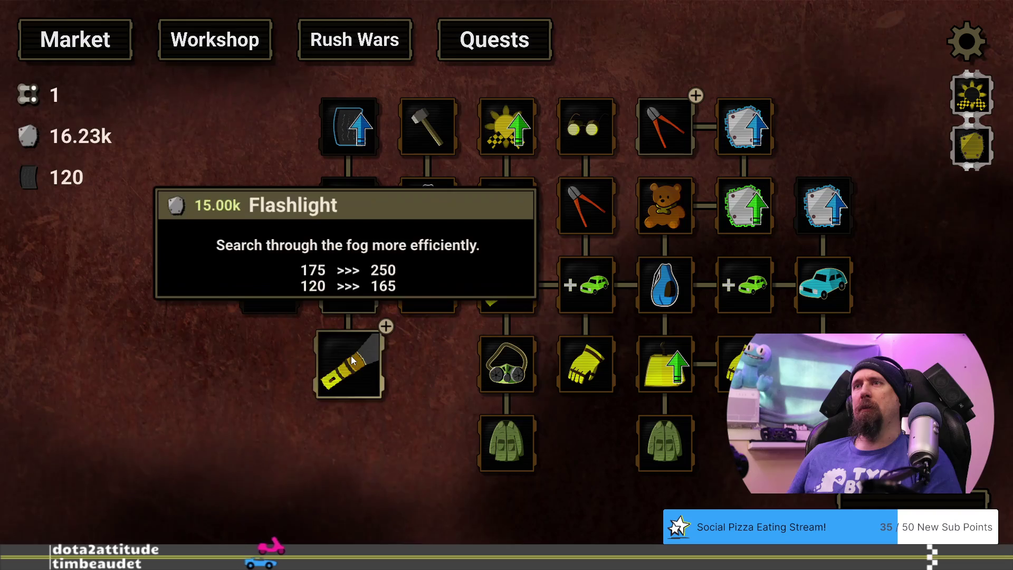
{"action": "mouse_move", "coordinate": [658, 152]}
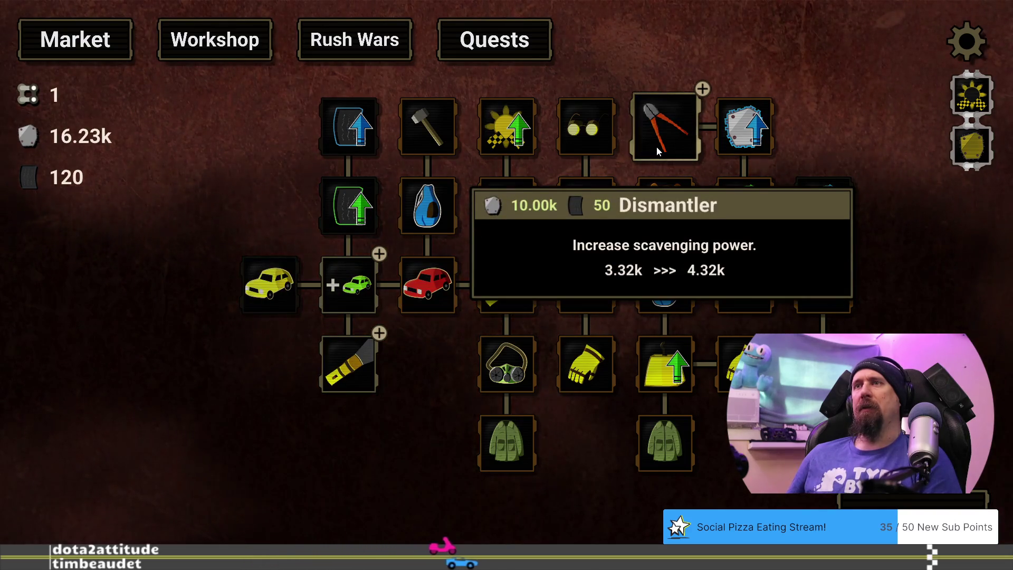
{"action": "left_click", "coordinate": [364, 364]}
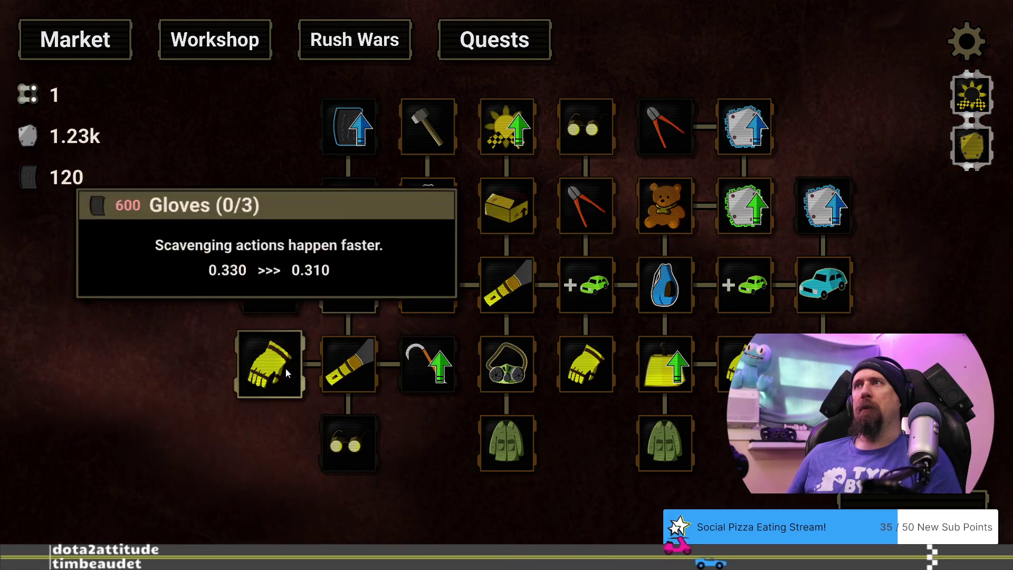
{"action": "mouse_move", "coordinate": [412, 345]}
{"action": "left_click", "coordinate": [372, 301]}
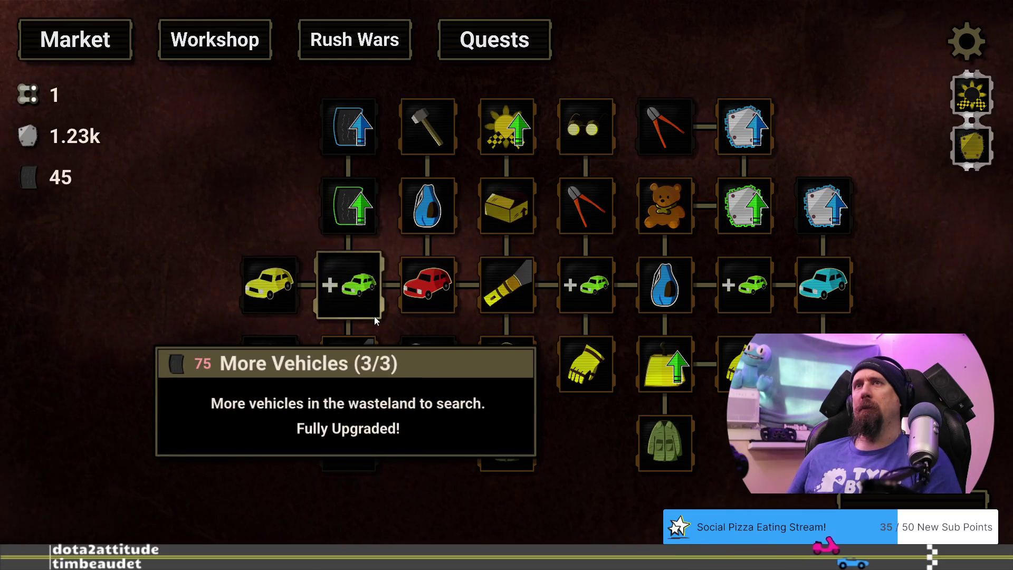
{"action": "key", "text": "space"}
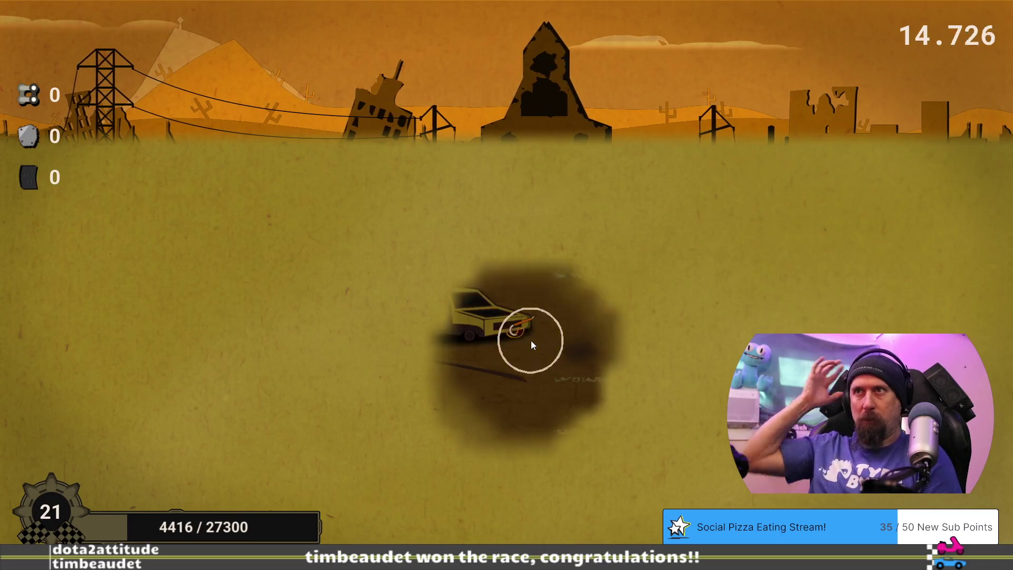
Step: Clear dust and scavenge wrecked cars over two runs, ending with 5.14k metal and 50 rubber
{"action": "mouse_move", "coordinate": [236, 388]}
{"action": "left_mouse_down"}
{"action": "mouse_move", "coordinate": [735, 362]}
{"action": "mouse_move", "coordinate": [808, 267]}
{"action": "mouse_move", "coordinate": [730, 311]}
{"action": "mouse_move", "coordinate": [749, 321]}
{"action": "mouse_move", "coordinate": [731, 346]}
{"action": "mouse_move", "coordinate": [698, 336]}
{"action": "mouse_move", "coordinate": [709, 384]}
{"action": "mouse_move", "coordinate": [694, 323]}
{"action": "mouse_move", "coordinate": [697, 331]}
{"action": "mouse_move", "coordinate": [737, 319]}
{"action": "mouse_move", "coordinate": [654, 328]}
{"action": "mouse_move", "coordinate": [830, 327]}
{"action": "left_mouse_up"}
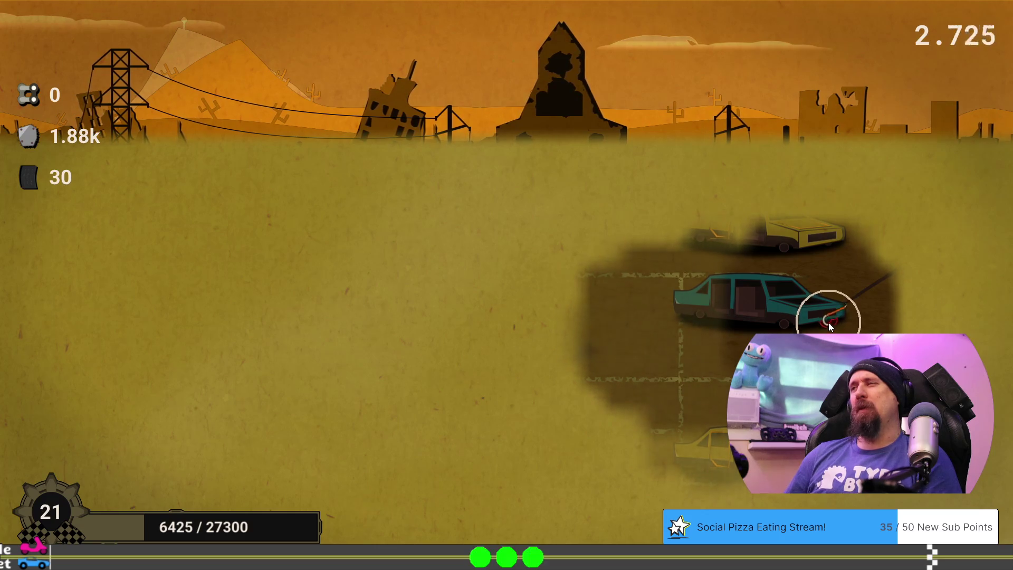
{"action": "mouse_move", "coordinate": [813, 323]}
{"action": "left_mouse_down"}
{"action": "mouse_move", "coordinate": [769, 328]}
{"action": "mouse_move", "coordinate": [848, 316]}
{"action": "mouse_move", "coordinate": [617, 351]}
{"action": "left_mouse_up"}
{"action": "left_click", "coordinate": [381, 515]}
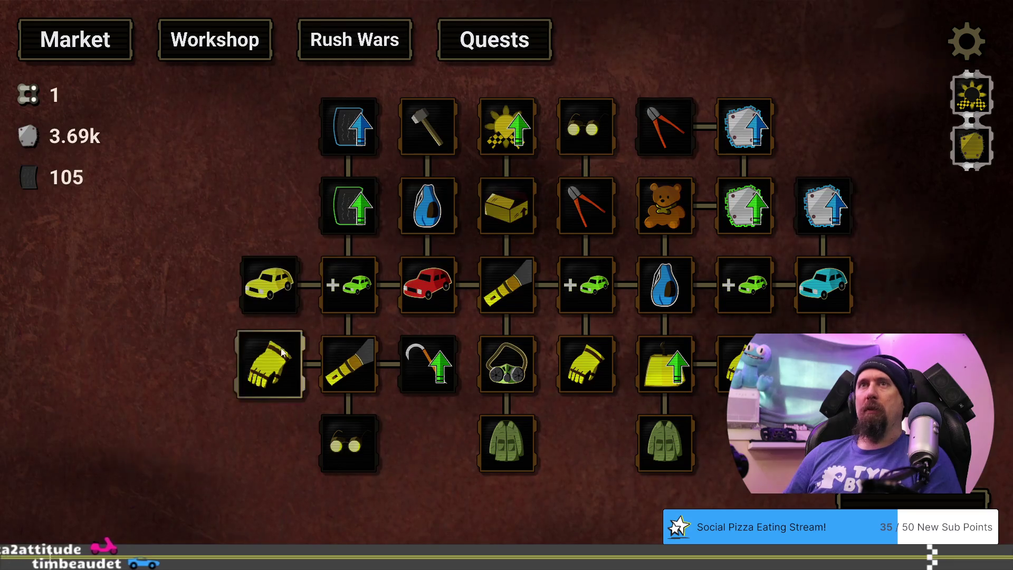
{"action": "key", "text": "space"}
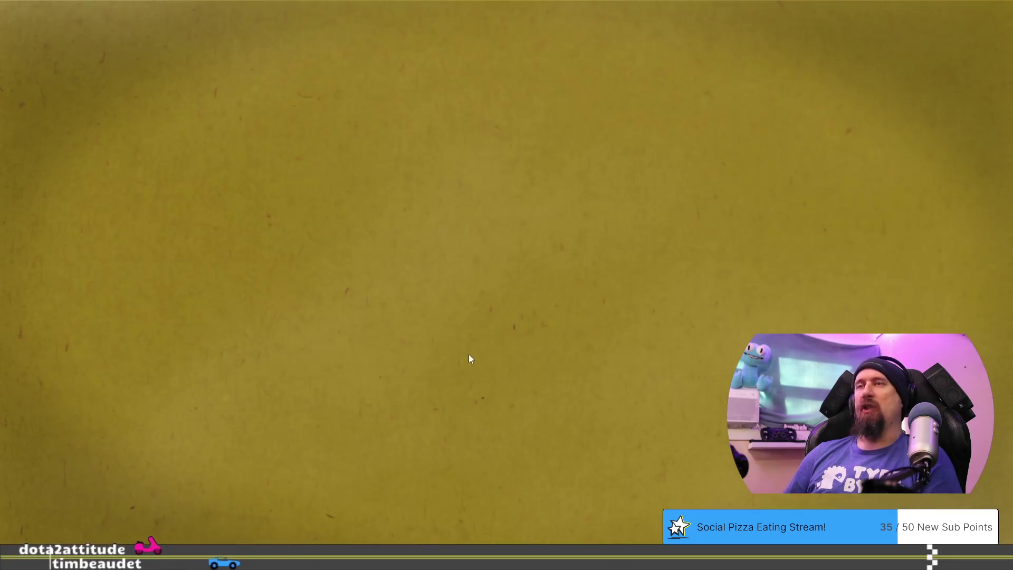
{"action": "mouse_move", "coordinate": [315, 424]}
{"action": "left_mouse_down"}
{"action": "mouse_move", "coordinate": [176, 234]}
{"action": "mouse_move", "coordinate": [701, 238]}
{"action": "mouse_move", "coordinate": [937, 303]}
{"action": "mouse_move", "coordinate": [548, 425]}
{"action": "mouse_move", "coordinate": [557, 392]}
{"action": "mouse_move", "coordinate": [546, 394]}
{"action": "mouse_move", "coordinate": [575, 420]}
{"action": "mouse_move", "coordinate": [480, 415]}
{"action": "mouse_move", "coordinate": [593, 426]}
{"action": "mouse_move", "coordinate": [506, 403]}
{"action": "mouse_move", "coordinate": [530, 408]}
{"action": "mouse_move", "coordinate": [315, 252]}
{"action": "mouse_move", "coordinate": [290, 277]}
{"action": "mouse_move", "coordinate": [304, 293]}
{"action": "mouse_move", "coordinate": [150, 287]}
{"action": "mouse_move", "coordinate": [303, 294]}
{"action": "mouse_move", "coordinate": [268, 332]}
{"action": "mouse_move", "coordinate": [192, 468]}
{"action": "mouse_move", "coordinate": [642, 385]}
{"action": "mouse_move", "coordinate": [765, 459]}
{"action": "mouse_move", "coordinate": [836, 473]}
{"action": "left_mouse_up"}
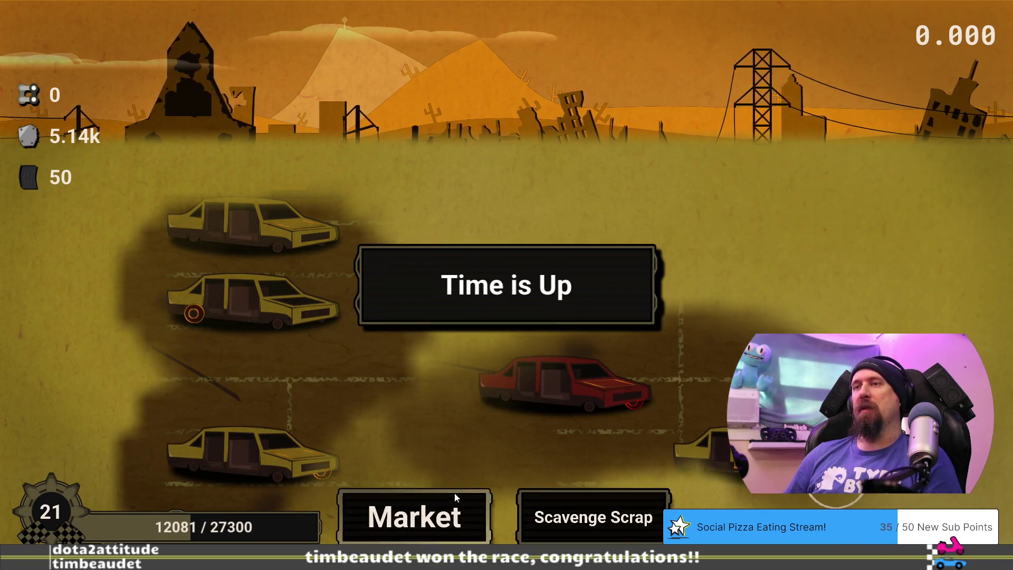
Step: Buy Fine Rubber level 2, then scavenge the red car on the next run
{"action": "left_click", "coordinate": [456, 494]}
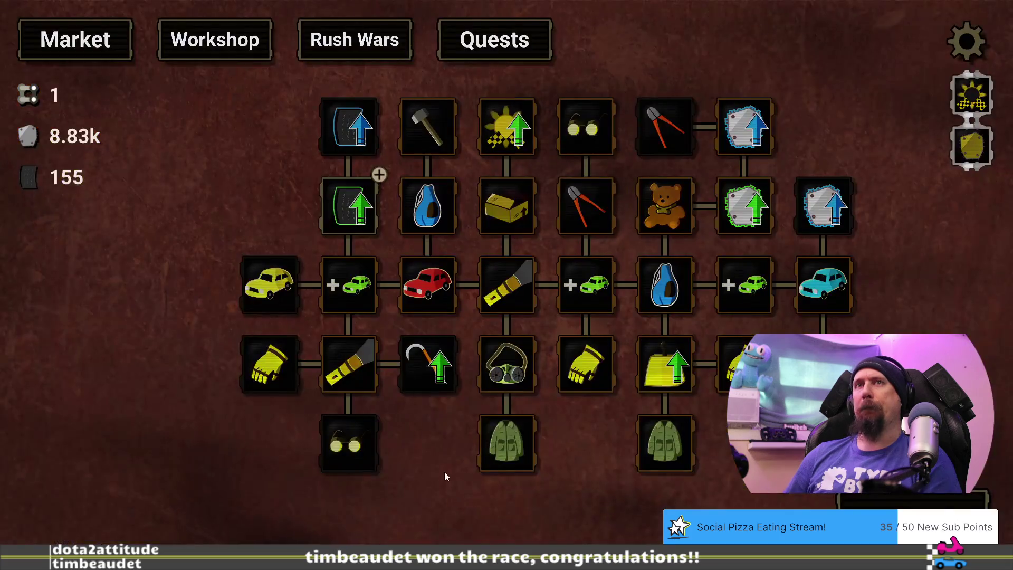
{"action": "left_click", "coordinate": [368, 220]}
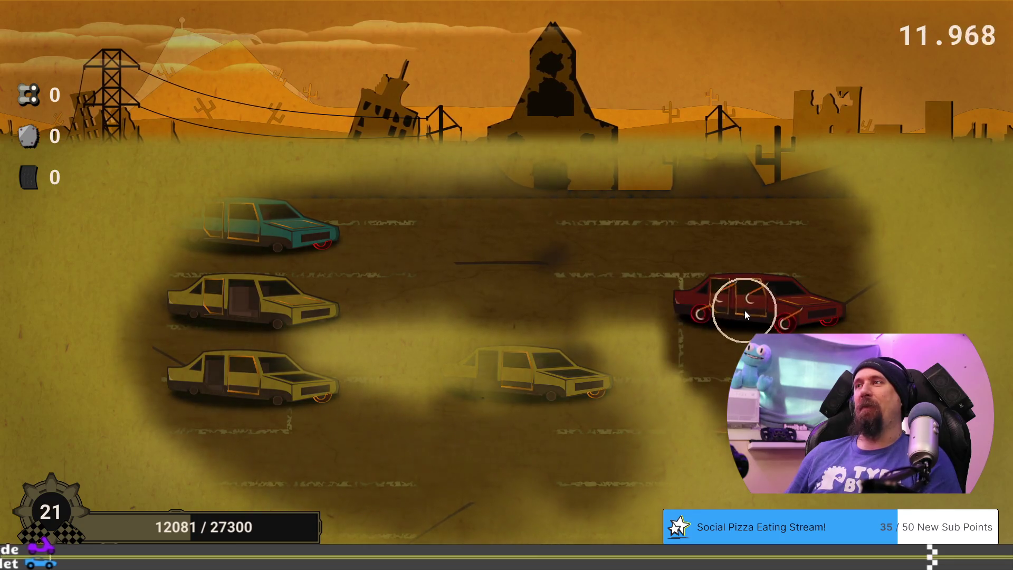
{"action": "left_click", "coordinate": [745, 310]}
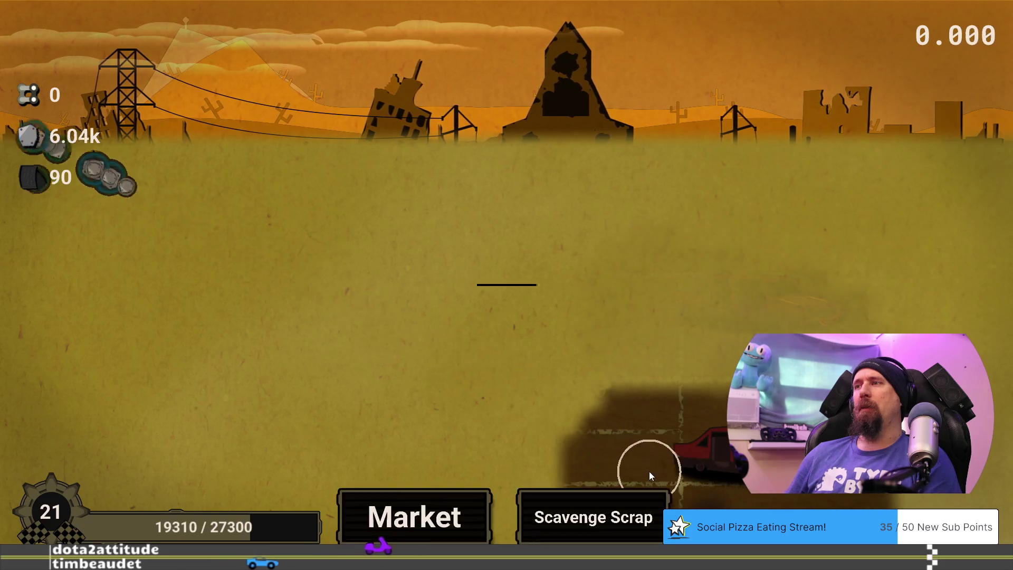
Step: Return to the upgrade tree with 15.73k metal and 130 rubber banked
{"action": "left_click", "coordinate": [458, 520]}
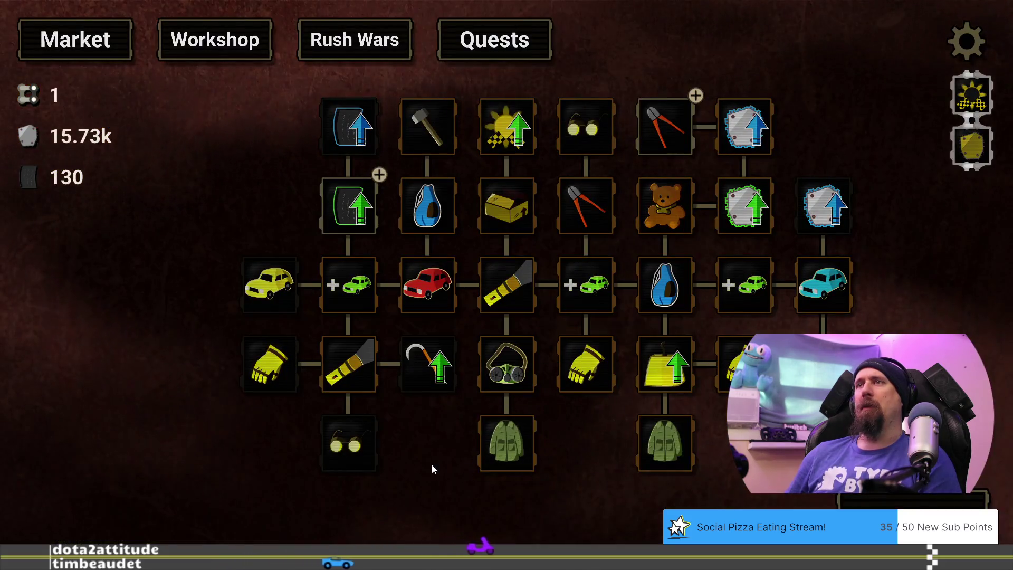
Step: Raise Fine Rubber to level 3 (17% chance) and begin another supply run
{"action": "mouse_move", "coordinate": [358, 207]}
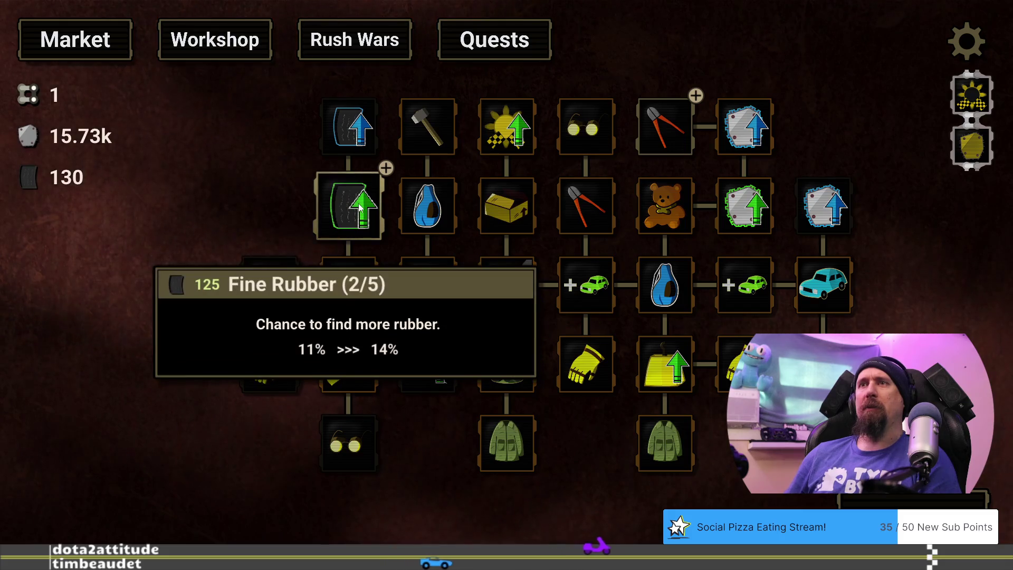
{"action": "left_click", "coordinate": [358, 207]}
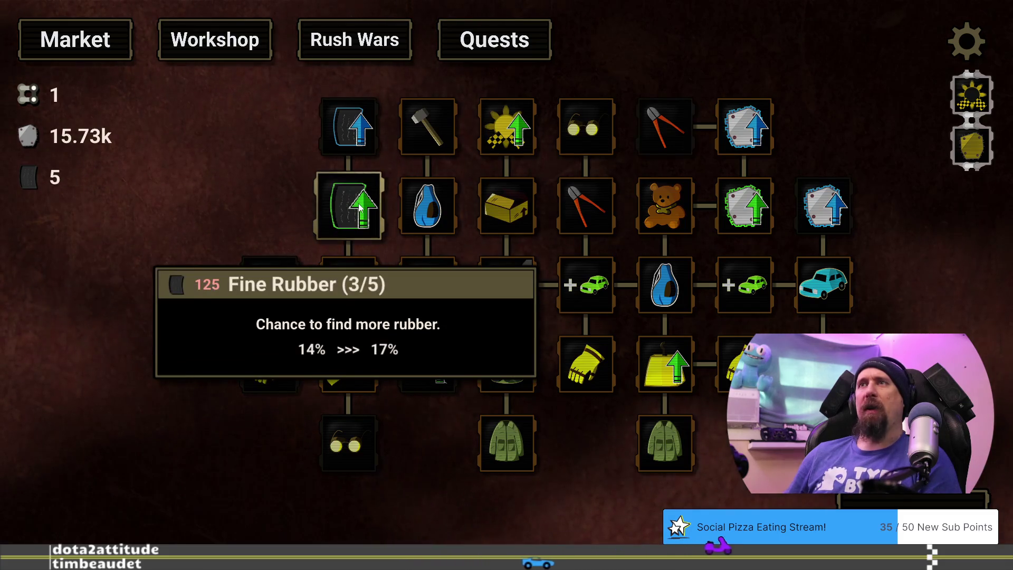
{"action": "left_click", "coordinate": [906, 498]}
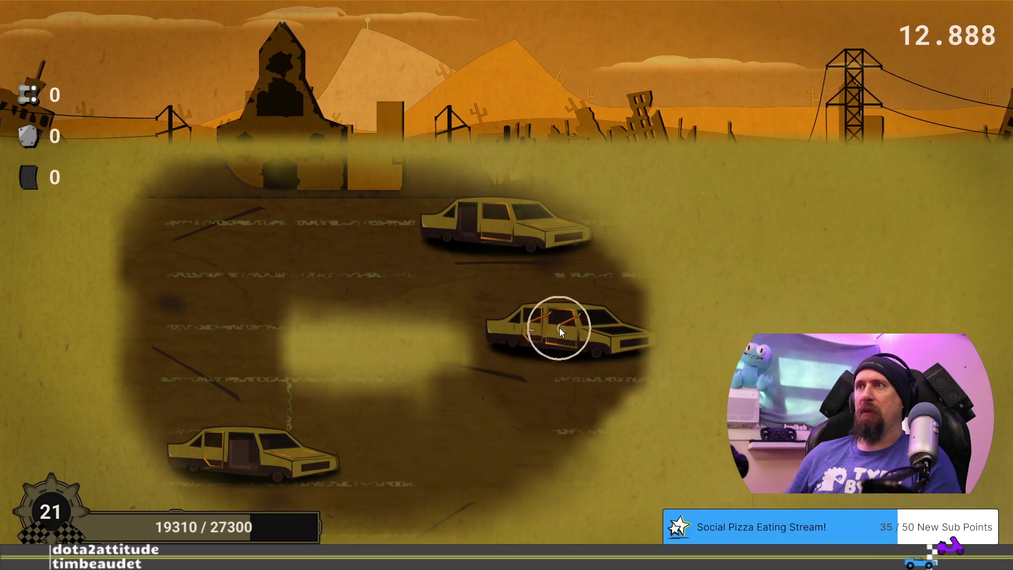
Step: Strip parts from the middle, upper and lower-right cars, then return to the Market once time is up
{"action": "left_click", "coordinate": [557, 325]}
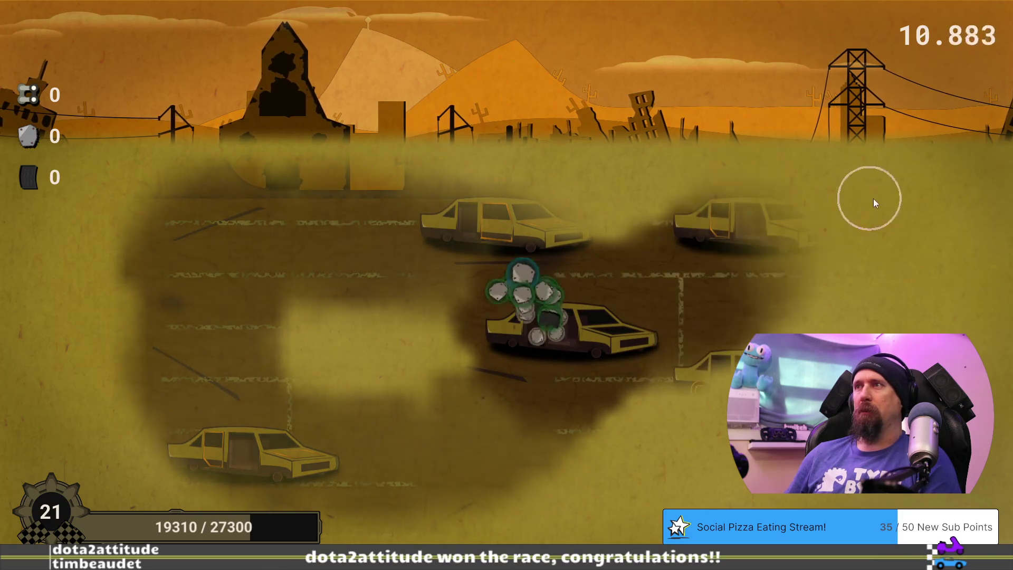
{"action": "left_click", "coordinate": [529, 233]}
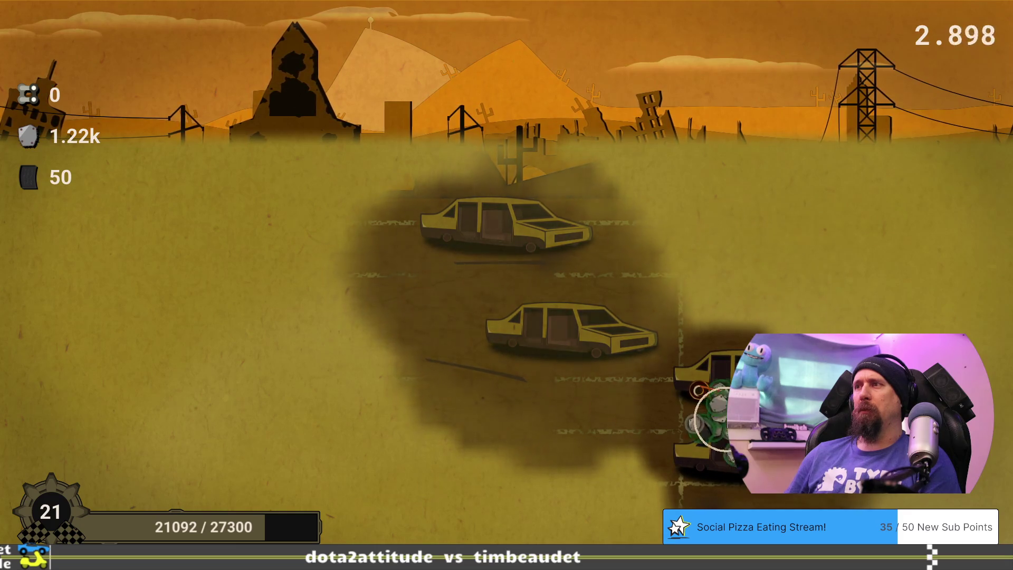
{"action": "left_click", "coordinate": [711, 417]}
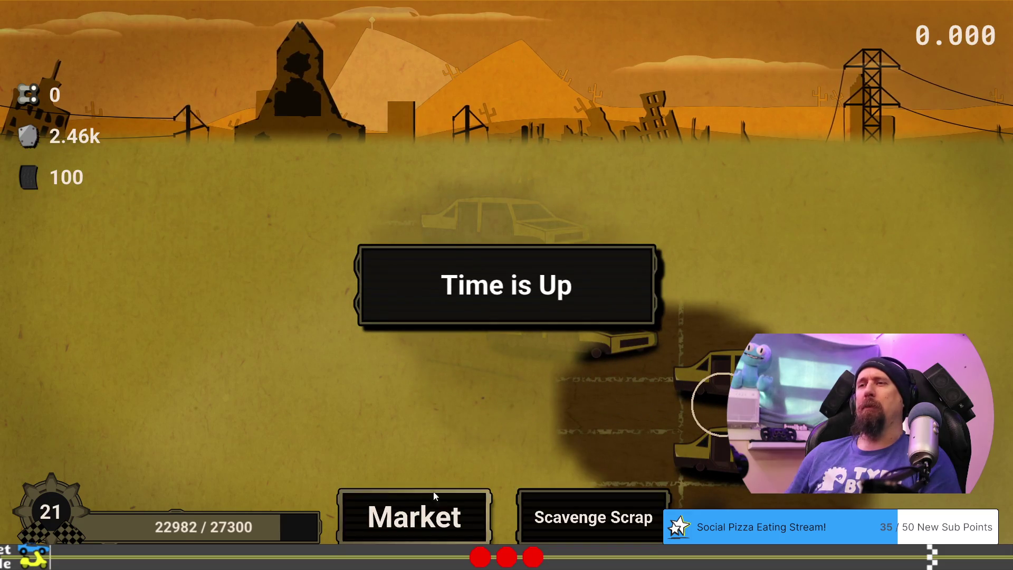
{"action": "left_click", "coordinate": [432, 500]}
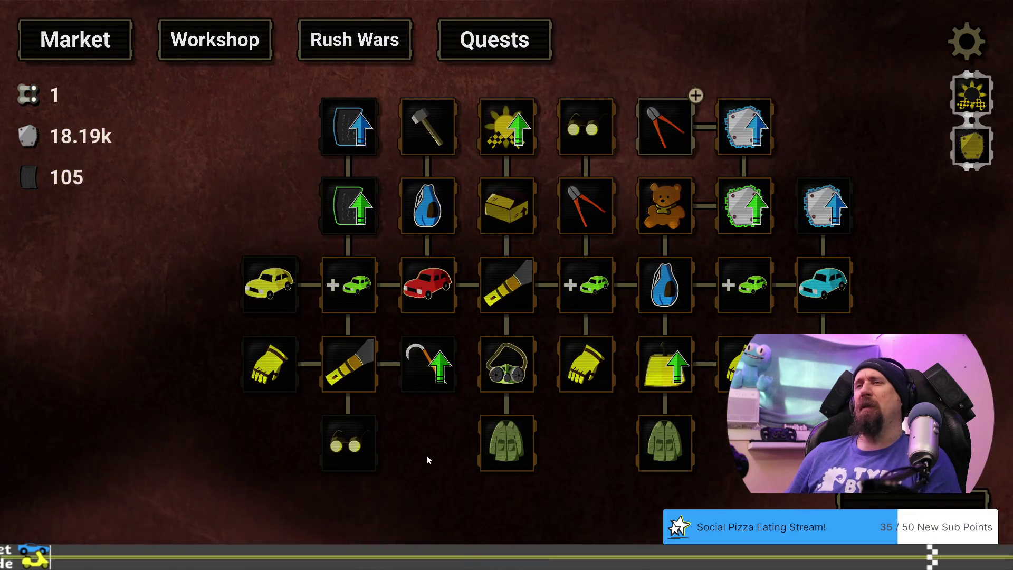
Step: Buy the last Dismantler level, leaving 8.19k metal and 55 rubber, and start a new supply run
{"action": "left_click_drag", "start_coordinate": [427, 455], "coordinate": [453, 451]}
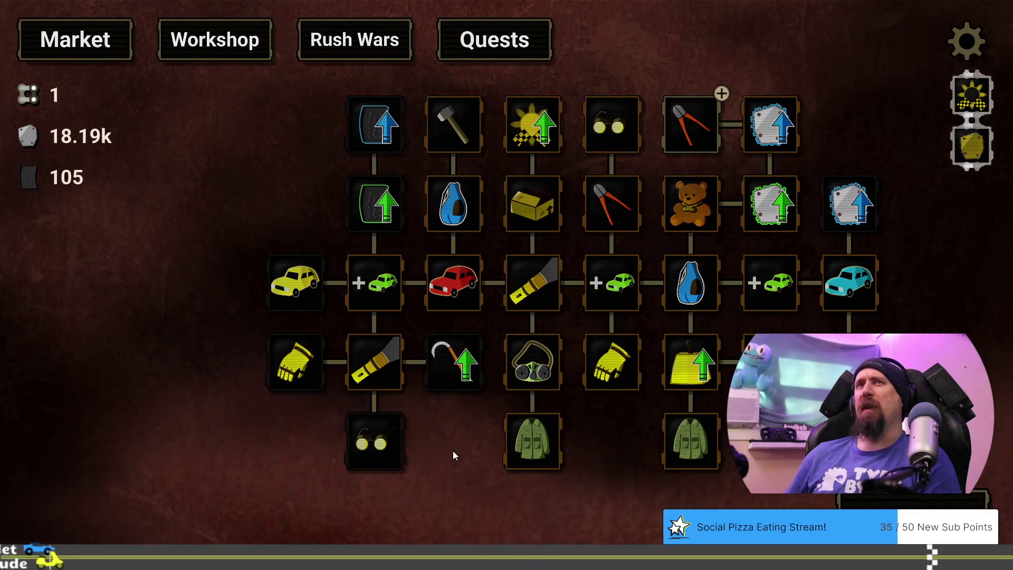
{"action": "mouse_move", "coordinate": [694, 117]}
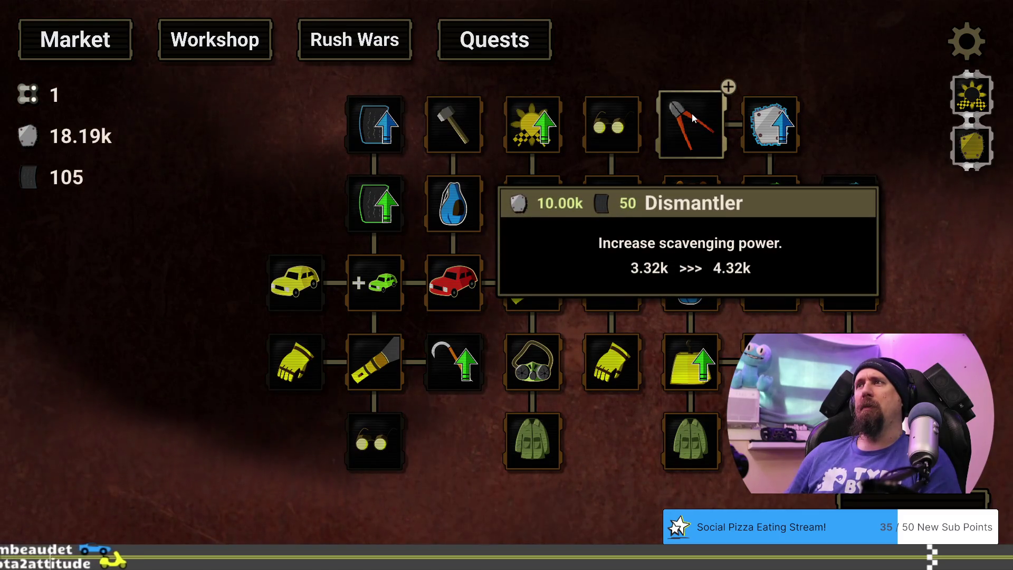
{"action": "left_click", "coordinate": [693, 117]}
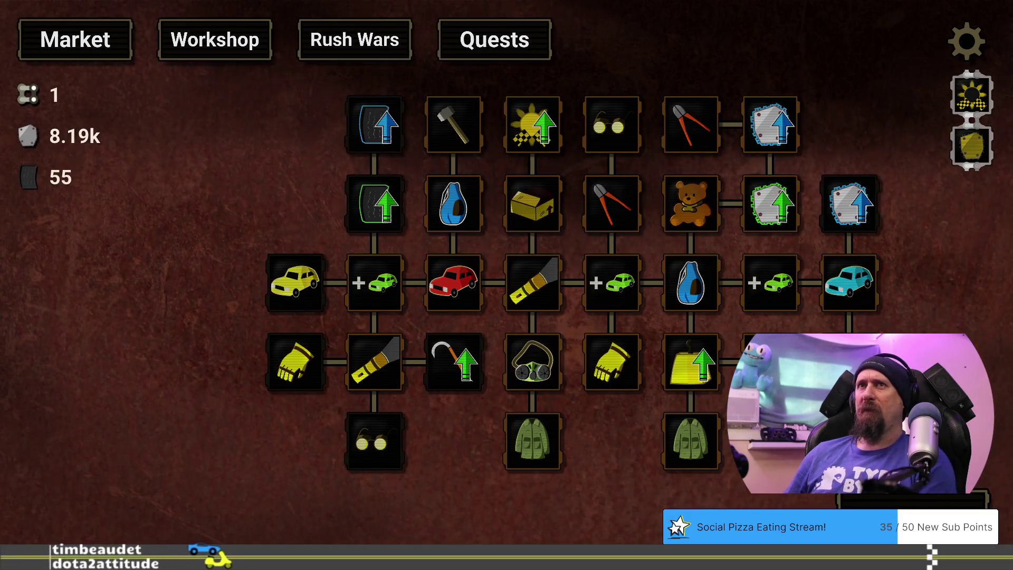
{"action": "left_click", "coordinate": [858, 501]}
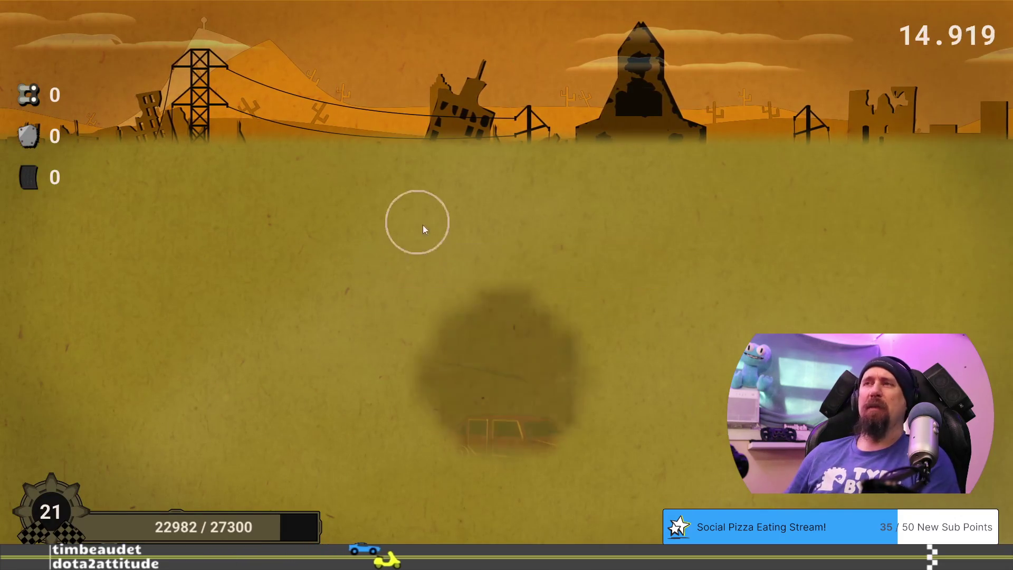
Step: Break the red cars into scrap for 6.86k metal and 270 rubber, then go to the upgrade tree
{"action": "left_click", "coordinate": [501, 442]}
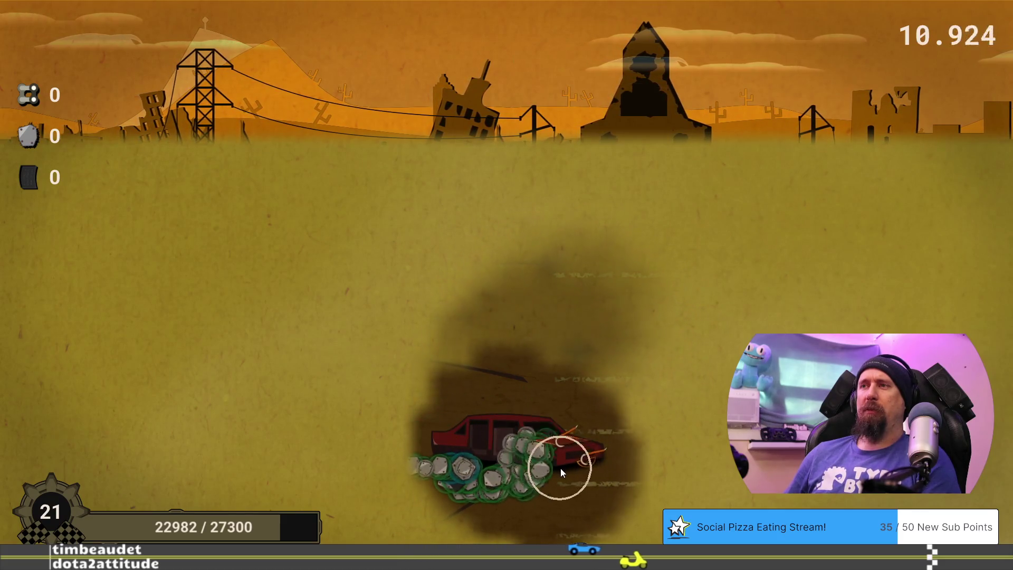
{"action": "left_click", "coordinate": [567, 470]}
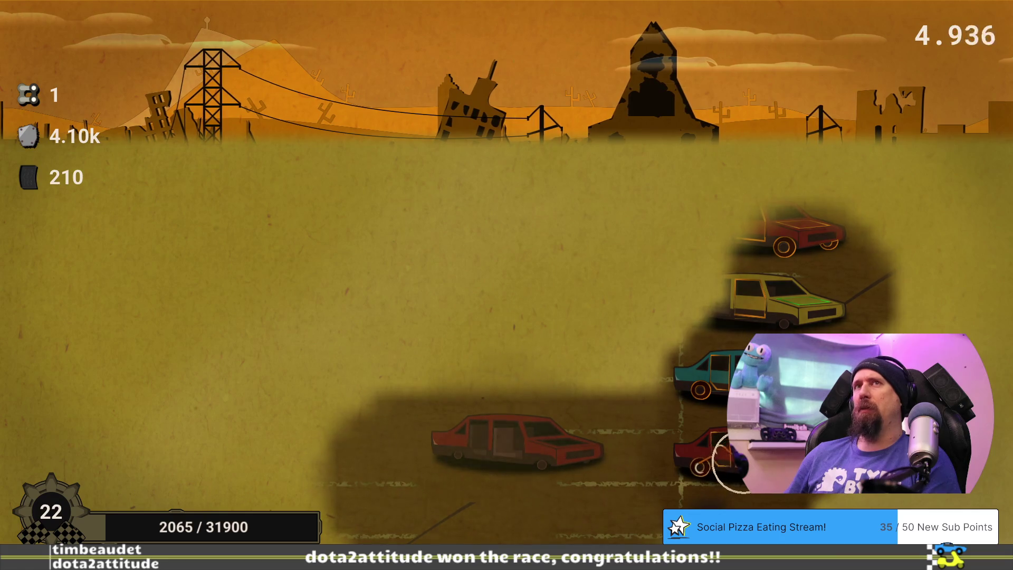
{"action": "left_click", "coordinate": [670, 480]}
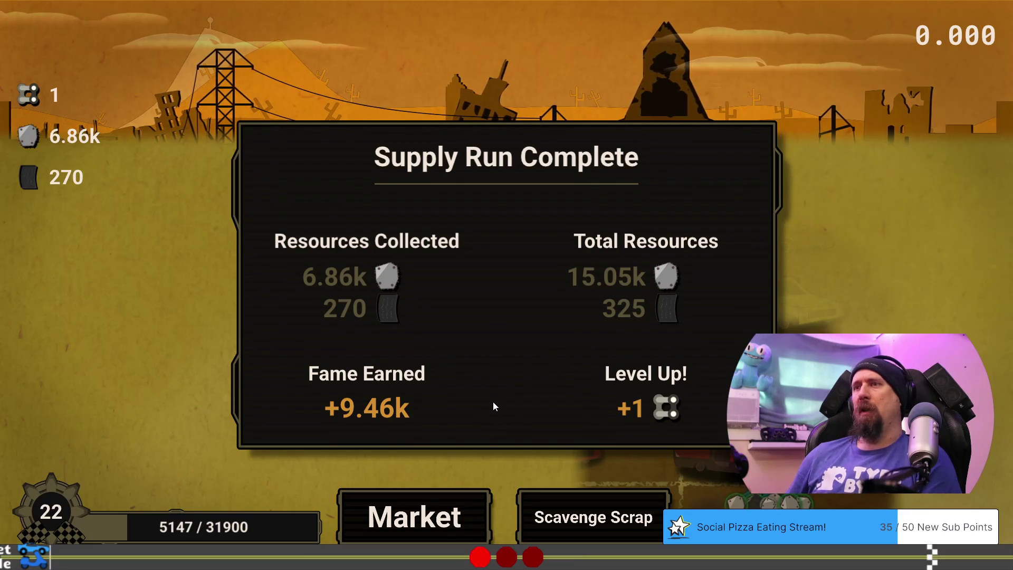
{"action": "left_click", "coordinate": [425, 511]}
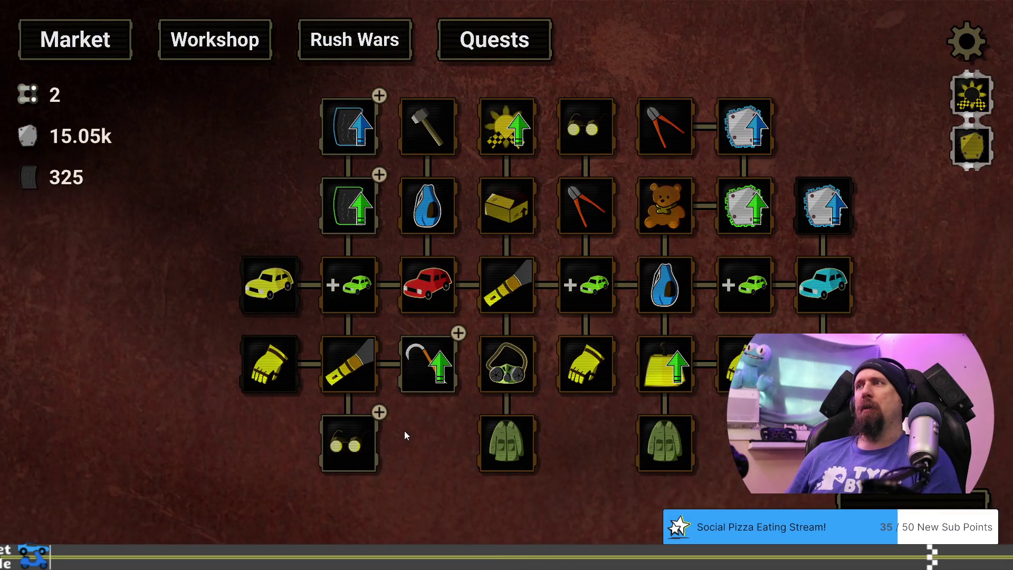
Step: Pan around the upgrade tree, reading the cards of the rubber nodes
{"action": "mouse_move", "coordinate": [830, 288]}
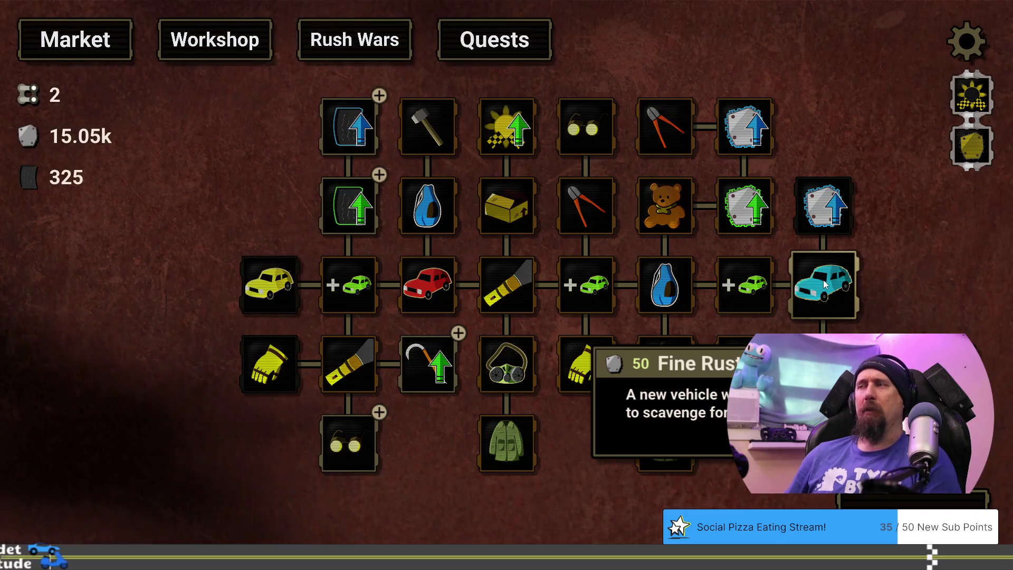
{"action": "left_click_drag", "start_coordinate": [587, 468], "coordinate": [618, 455]}
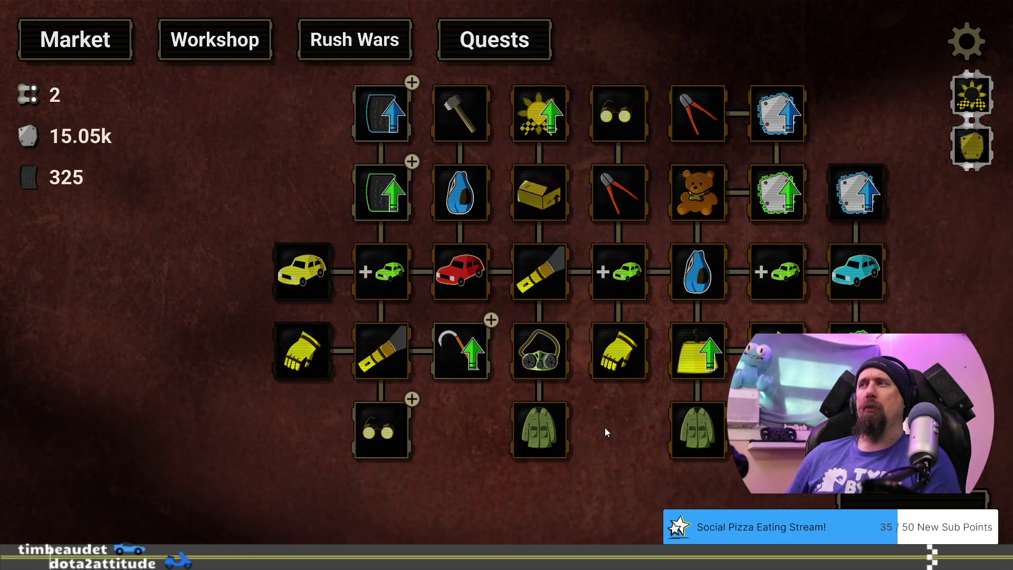
{"action": "mouse_move", "coordinate": [864, 277]}
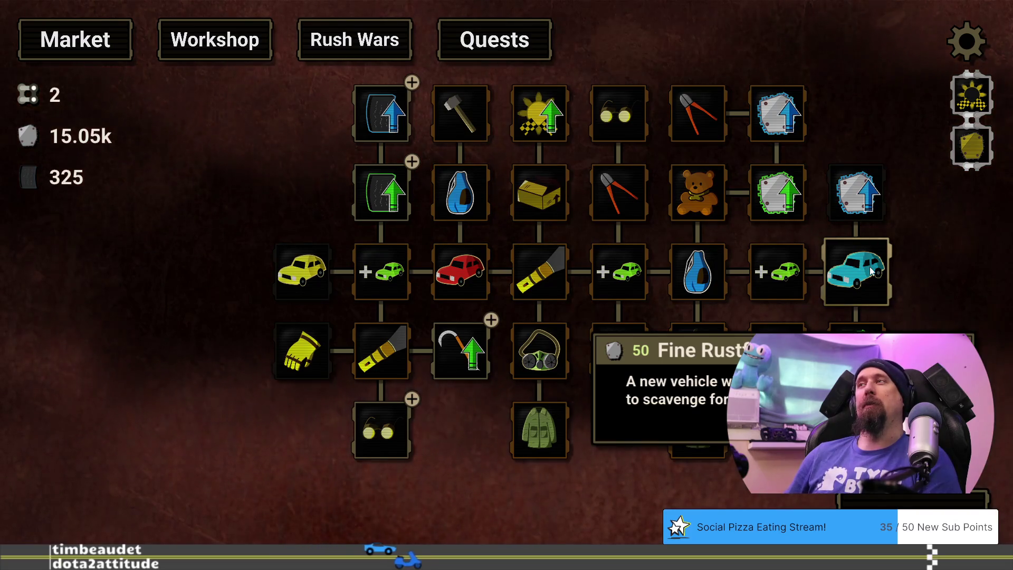
{"action": "mouse_move", "coordinate": [217, 264]}
{"action": "left_mouse_down"}
{"action": "mouse_move", "coordinate": [330, 391]}
{"action": "mouse_move", "coordinate": [412, 328]}
{"action": "left_mouse_up"}
{"action": "left_click_drag", "start_coordinate": [620, 495], "coordinate": [616, 379]}
{"action": "mouse_move", "coordinate": [618, 377]}
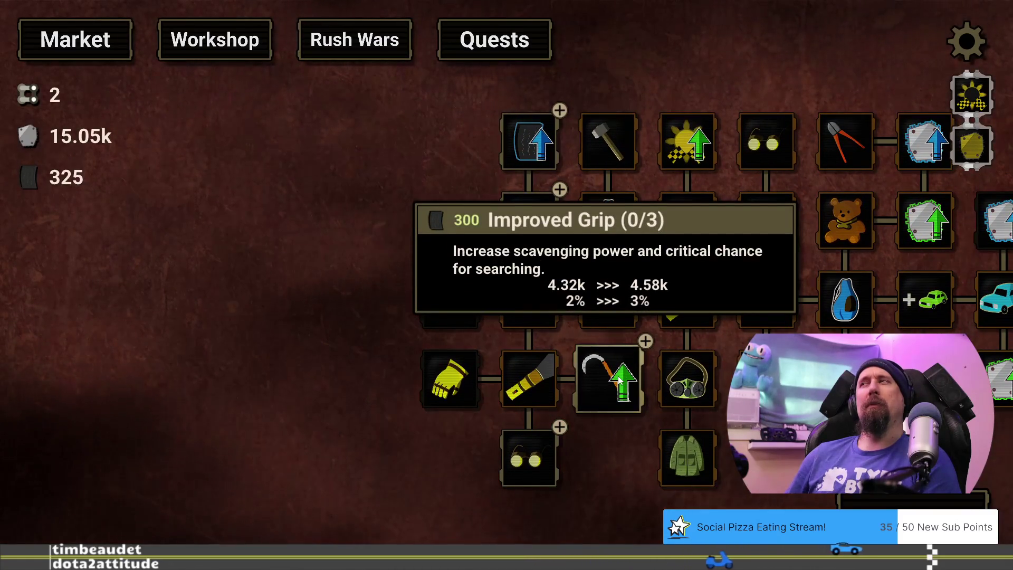
{"action": "left_click_drag", "start_coordinate": [991, 217], "coordinate": [895, 217]}
{"action": "mouse_move", "coordinate": [898, 216]}
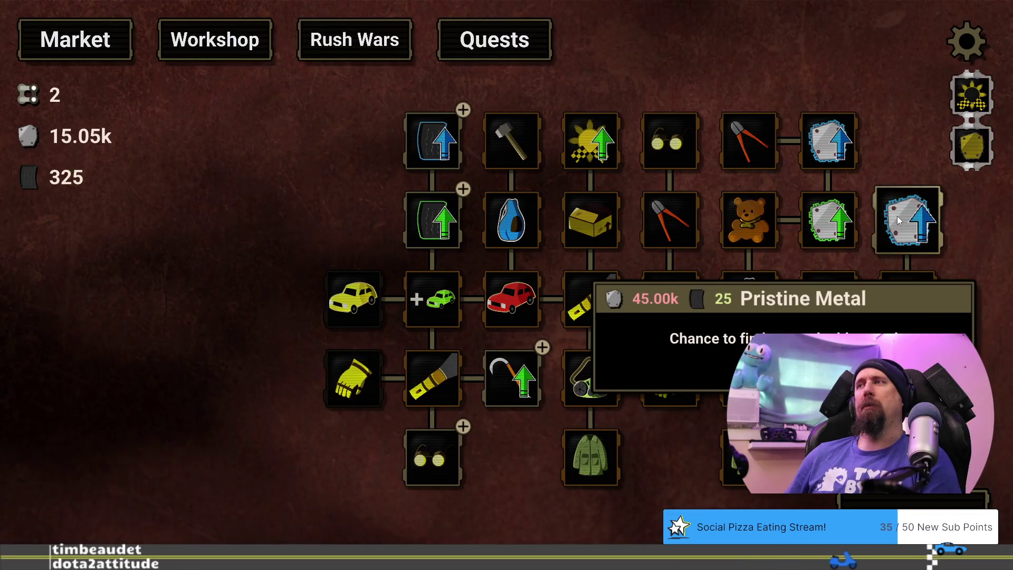
{"action": "mouse_move", "coordinate": [829, 139]}
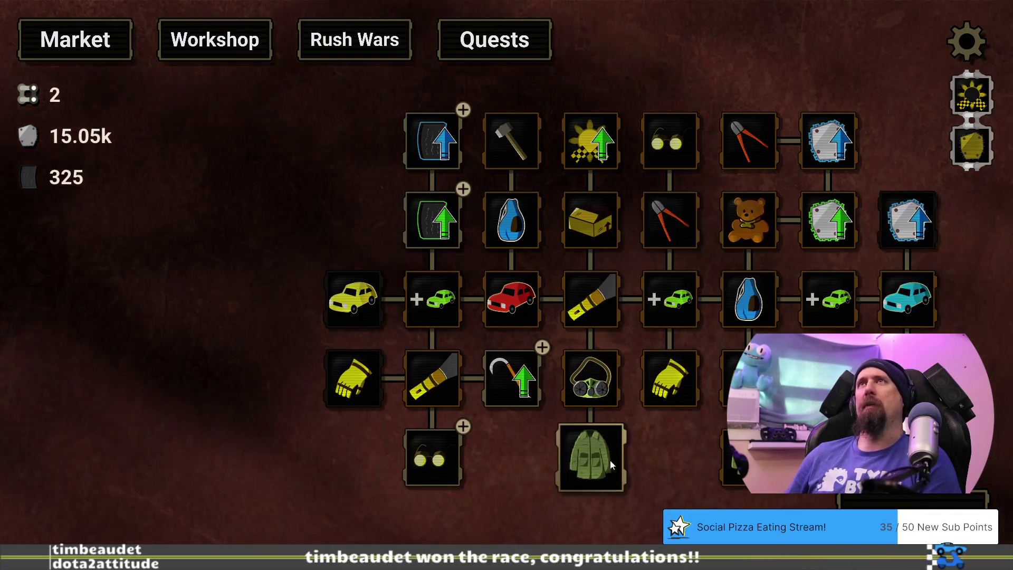
{"action": "mouse_move", "coordinate": [590, 379]}
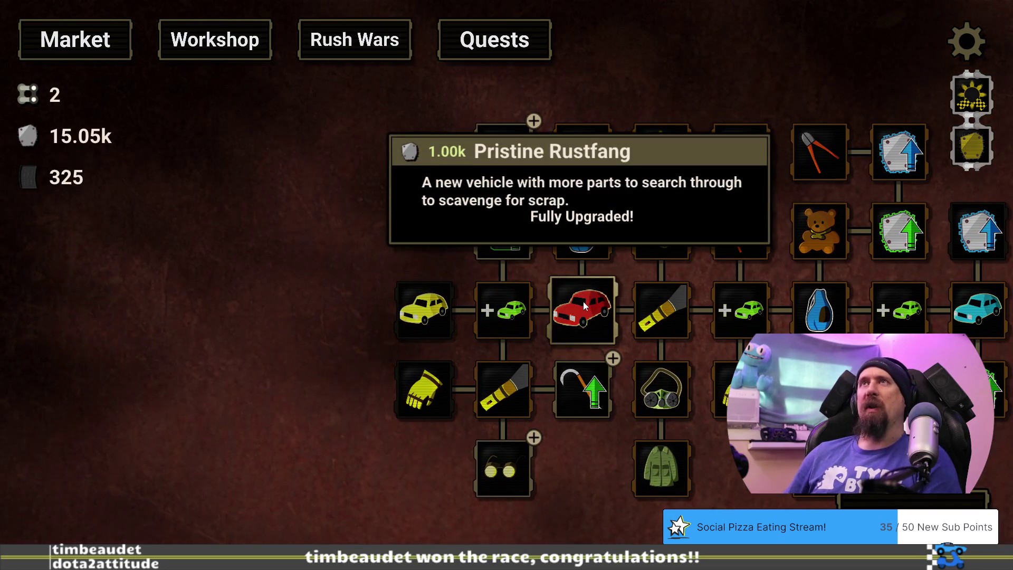
{"action": "mouse_move", "coordinate": [591, 306]}
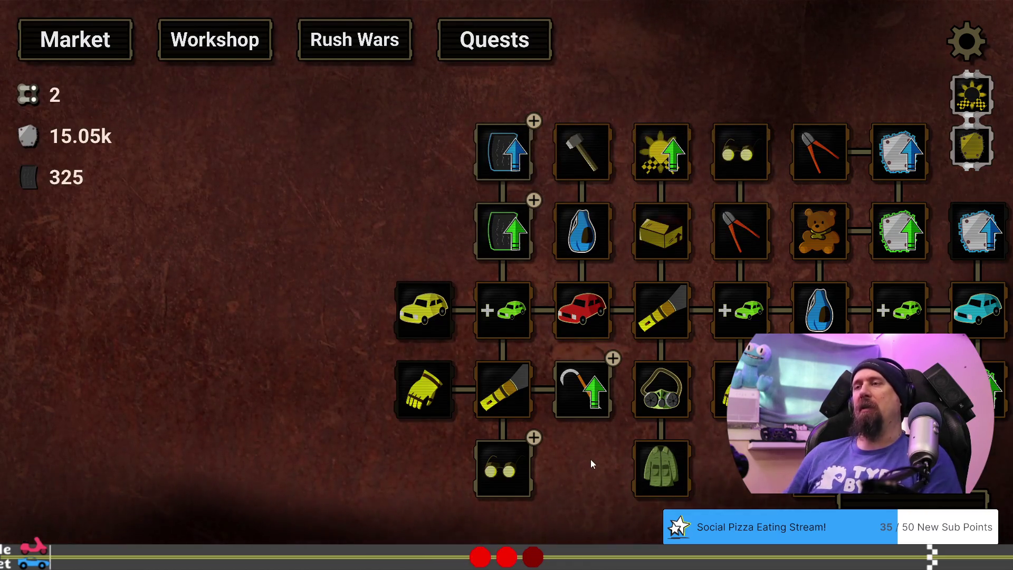
Step: Buy Fine Rubber level 4 and the first Pristine Rubber level
{"action": "left_click_drag", "start_coordinate": [590, 459], "coordinate": [548, 428]}
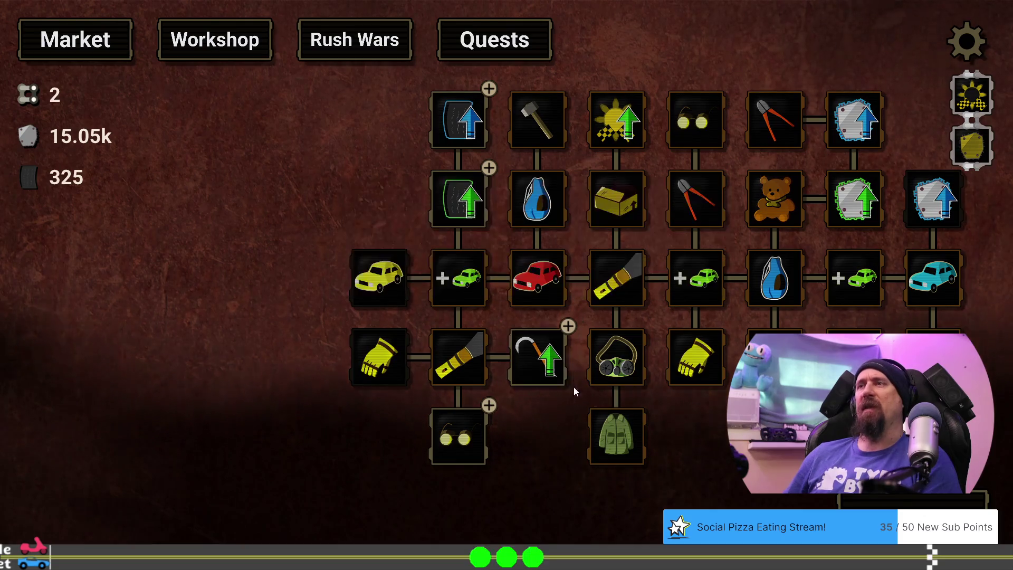
{"action": "left_click_drag", "start_coordinate": [541, 420], "coordinate": [560, 436]}
{"action": "mouse_move", "coordinate": [555, 381]}
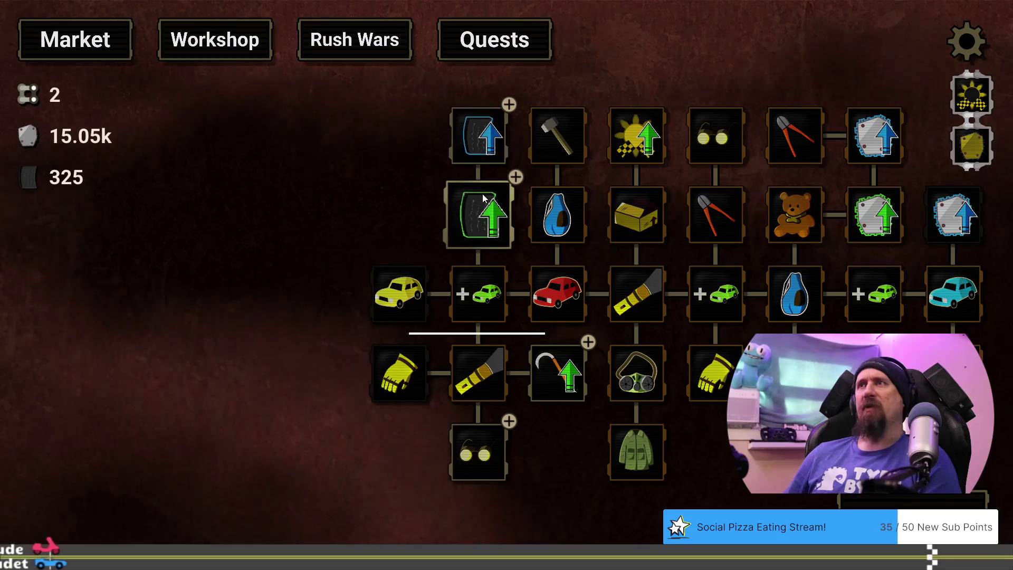
{"action": "mouse_move", "coordinate": [482, 199]}
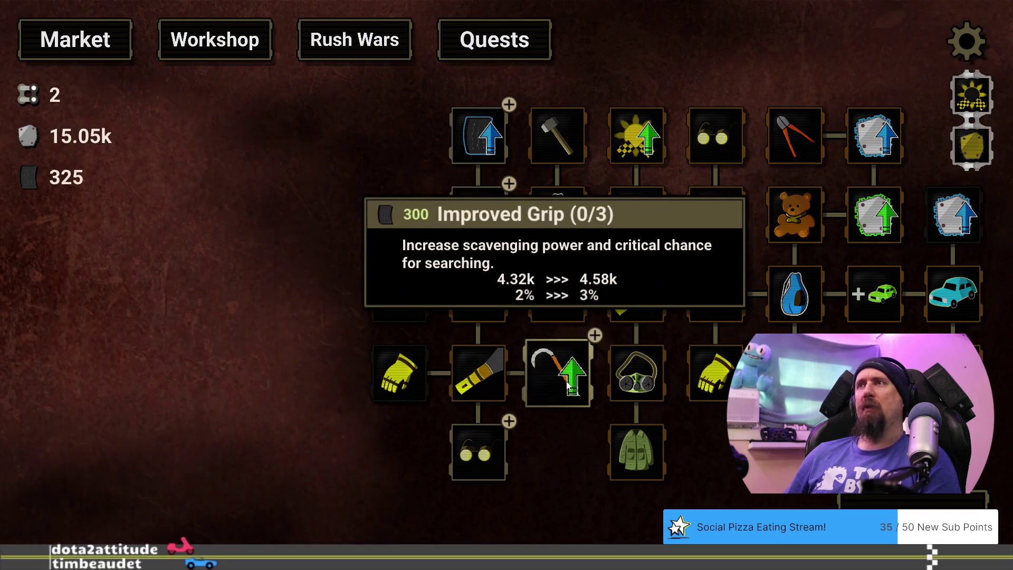
{"action": "mouse_move", "coordinate": [479, 472]}
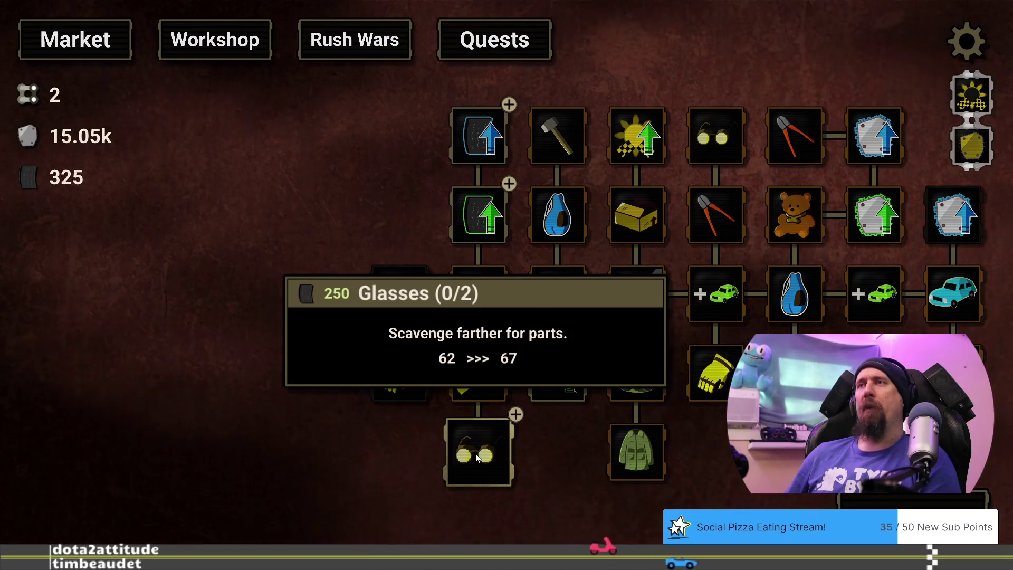
{"action": "left_click", "coordinate": [485, 213]}
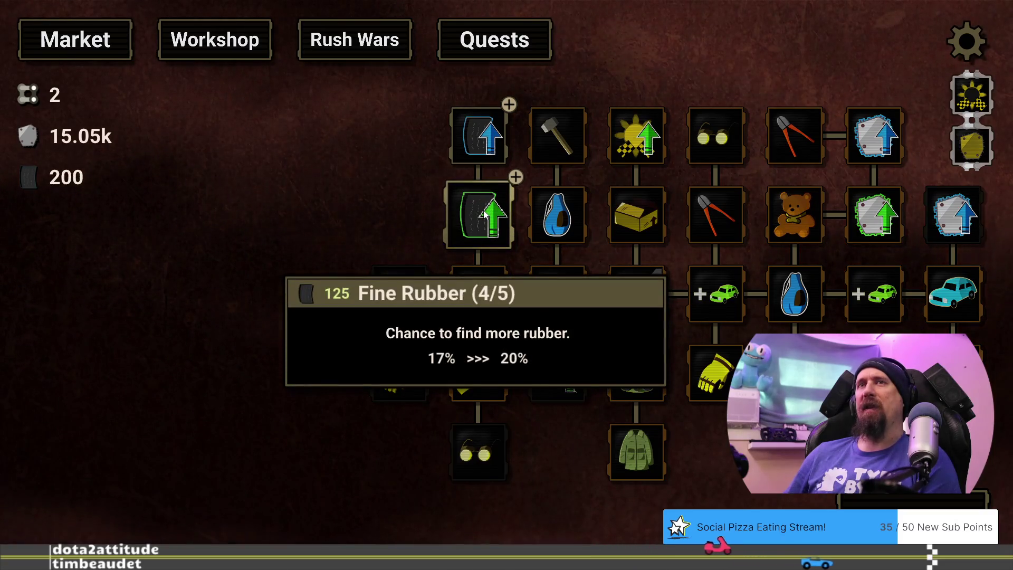
{"action": "left_click", "coordinate": [484, 145]}
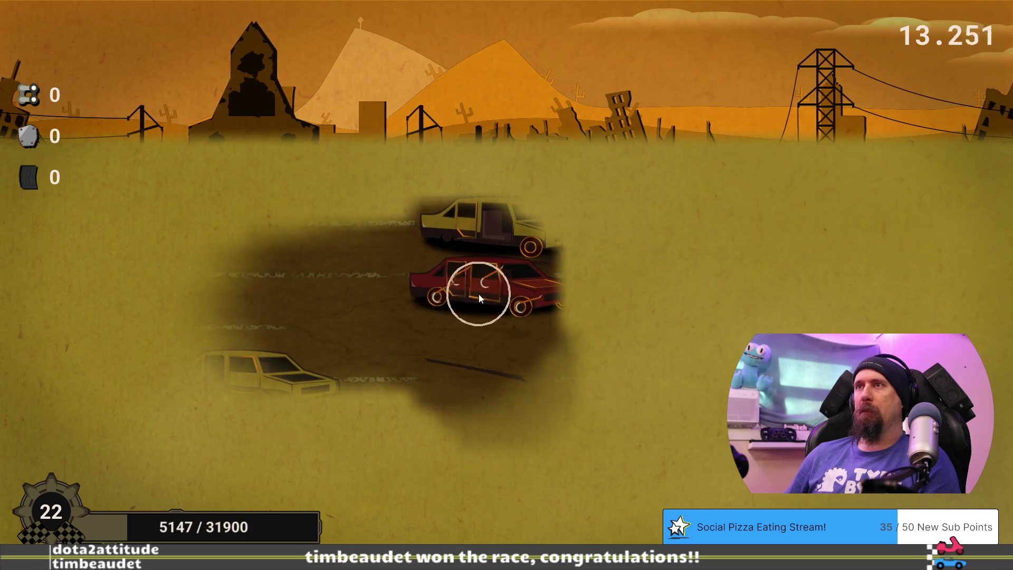
Step: Scavenge the red and yellow cars for 6.18k scrap and 270 rubber, then return to the upgrade tree
{"action": "left_click", "coordinate": [479, 293]}
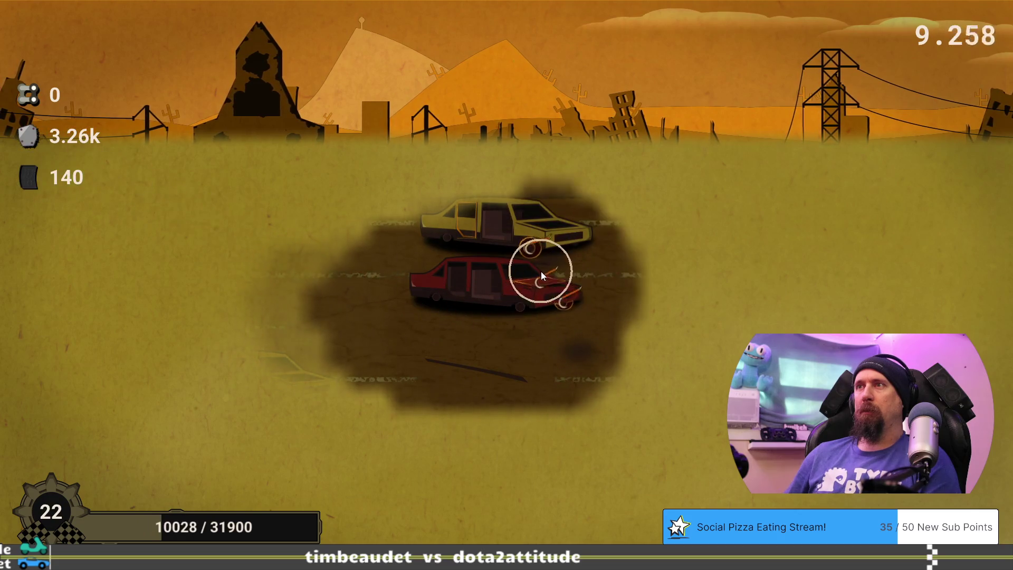
{"action": "left_click", "coordinate": [547, 277]}
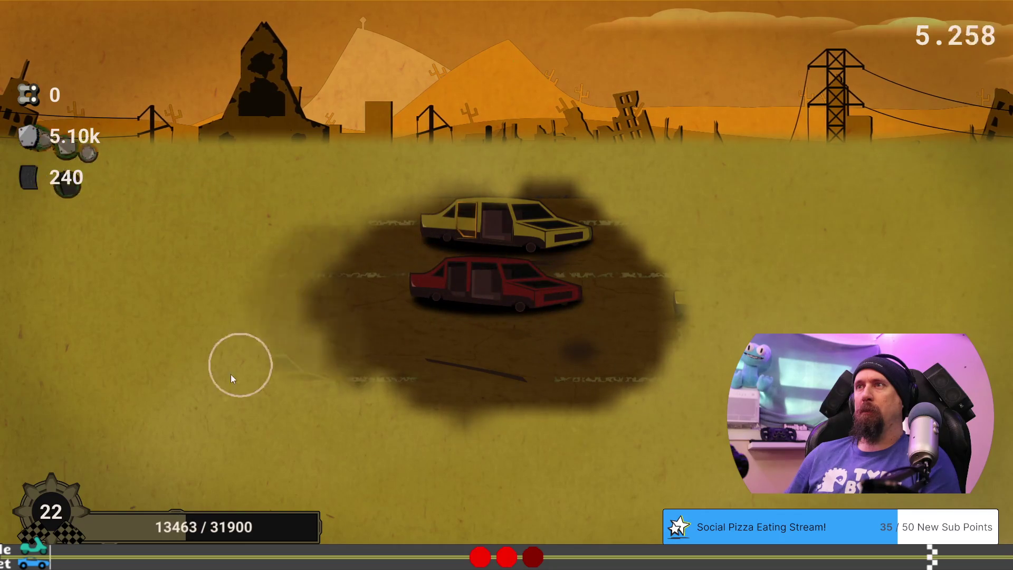
{"action": "left_click", "coordinate": [220, 392]}
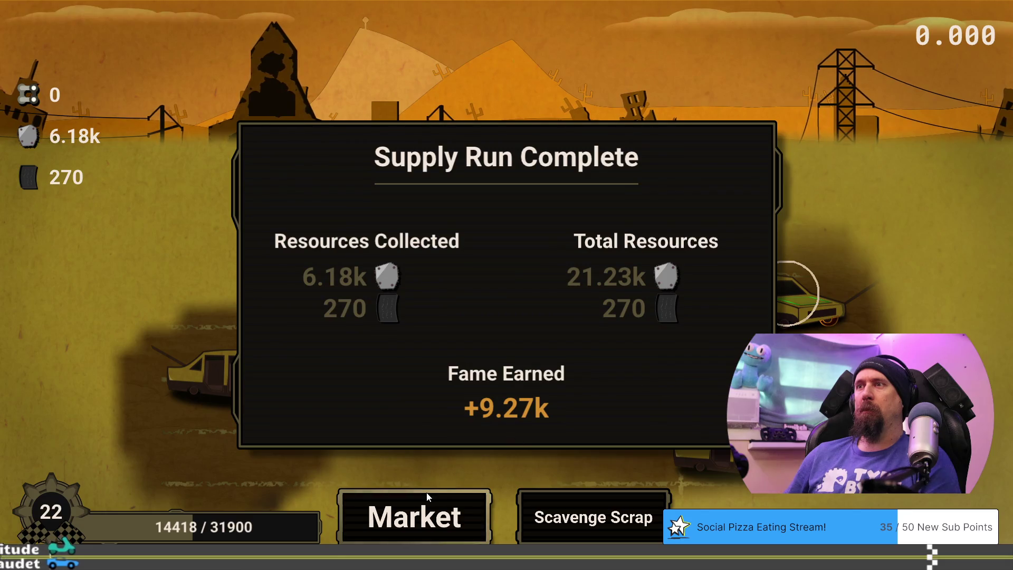
{"action": "left_click", "coordinate": [427, 499]}
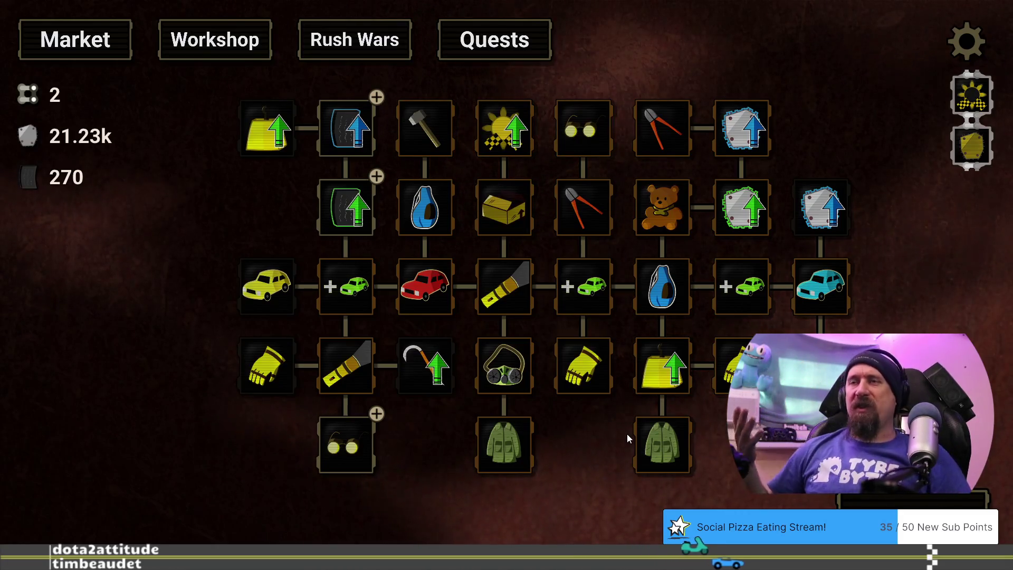
Step: Buy the final Fine Rubber level, then dig out a buried red car during the supply run
{"action": "mouse_move", "coordinate": [654, 434]}
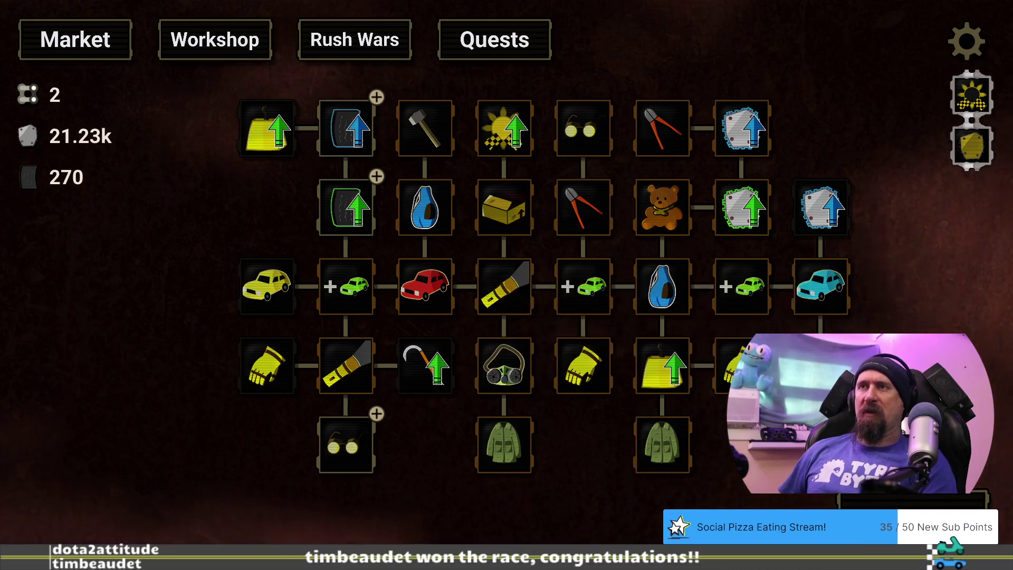
{"action": "mouse_move", "coordinate": [326, 211]}
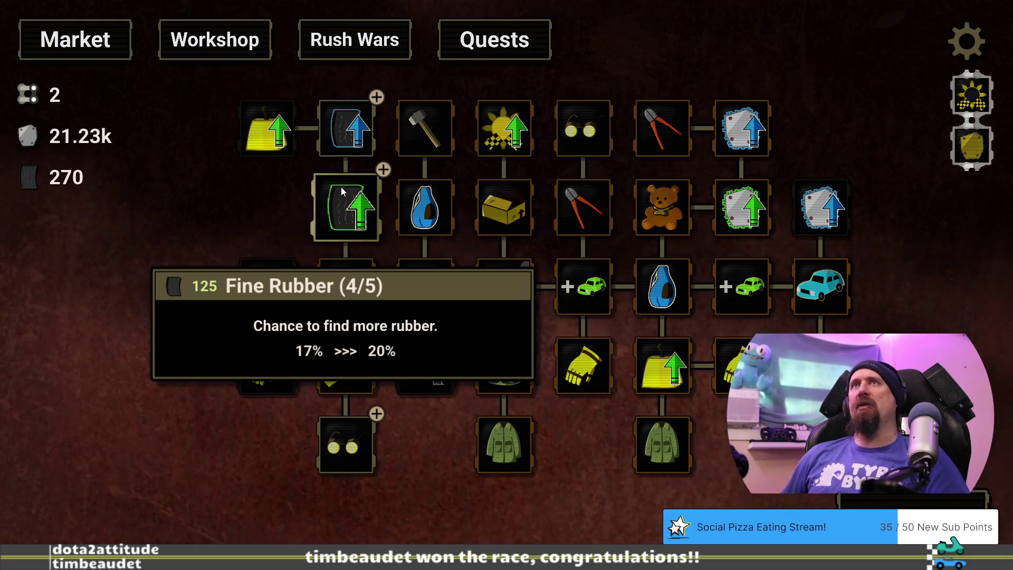
{"action": "left_click", "coordinate": [339, 189]}
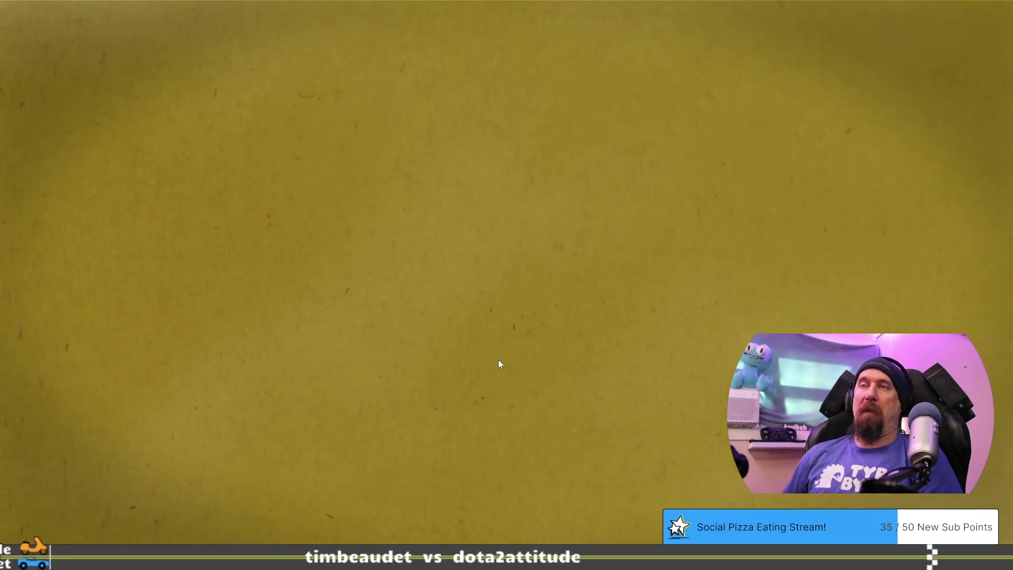
{"action": "mouse_move", "coordinate": [478, 327]}
{"action": "left_mouse_down"}
{"action": "mouse_move", "coordinate": [620, 307]}
{"action": "mouse_move", "coordinate": [538, 340]}
{"action": "mouse_move", "coordinate": [628, 357]}
{"action": "mouse_move", "coordinate": [516, 369]}
{"action": "mouse_move", "coordinate": [477, 358]}
{"action": "mouse_move", "coordinate": [656, 357]}
{"action": "mouse_move", "coordinate": [98, 447]}
{"action": "mouse_move", "coordinate": [142, 215]}
{"action": "mouse_move", "coordinate": [848, 271]}
{"action": "mouse_move", "coordinate": [750, 433]}
{"action": "mouse_move", "coordinate": [744, 475]}
{"action": "mouse_move", "coordinate": [729, 465]}
{"action": "mouse_move", "coordinate": [815, 475]}
{"action": "left_mouse_up"}
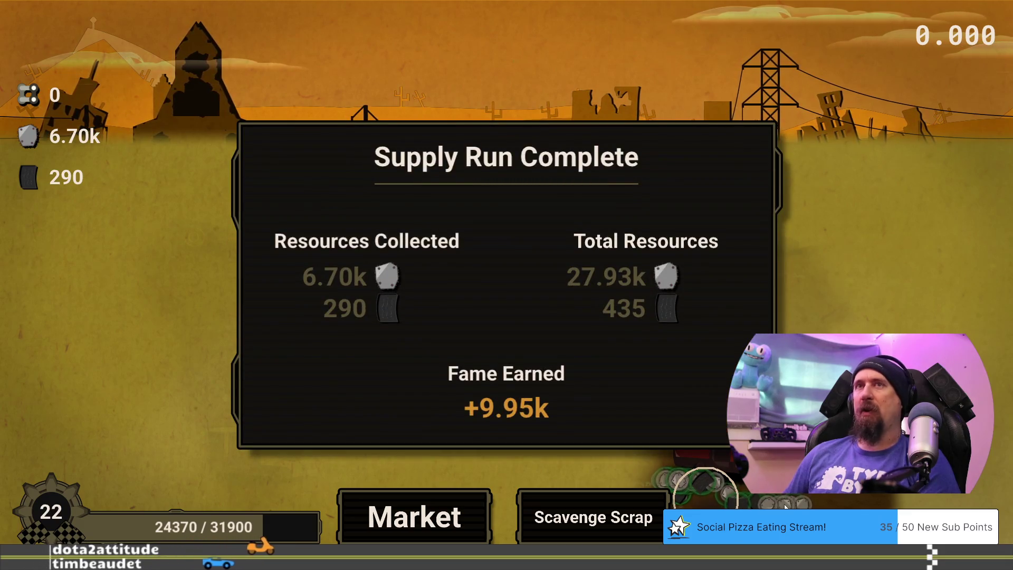
{"action": "left_click", "coordinate": [428, 516]}
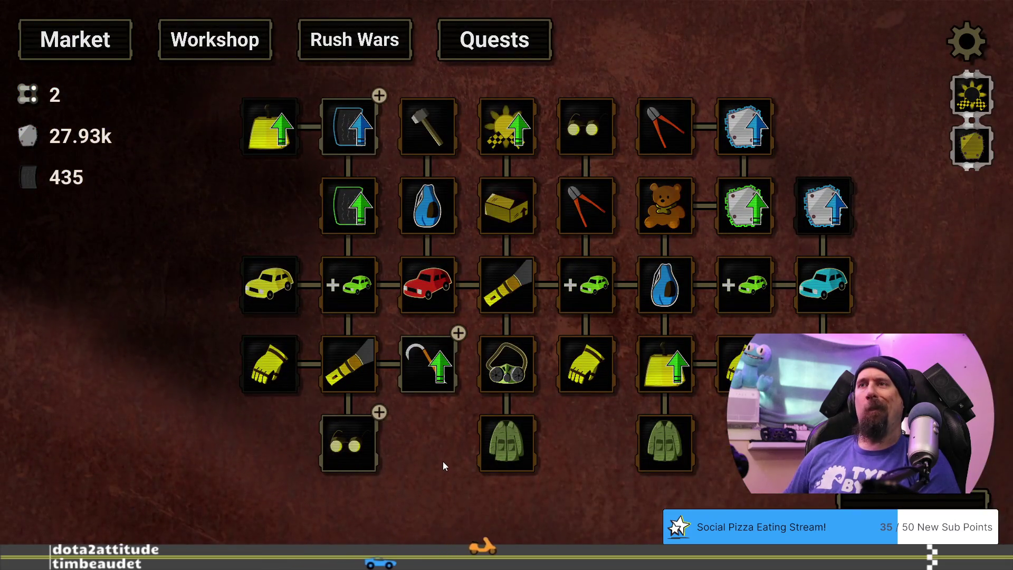
Step: Buy the first Glasses level, cutting rubber from 435 to 185
{"action": "left_click_drag", "start_coordinate": [443, 465], "coordinate": [495, 466]}
{"action": "mouse_move", "coordinate": [474, 379]}
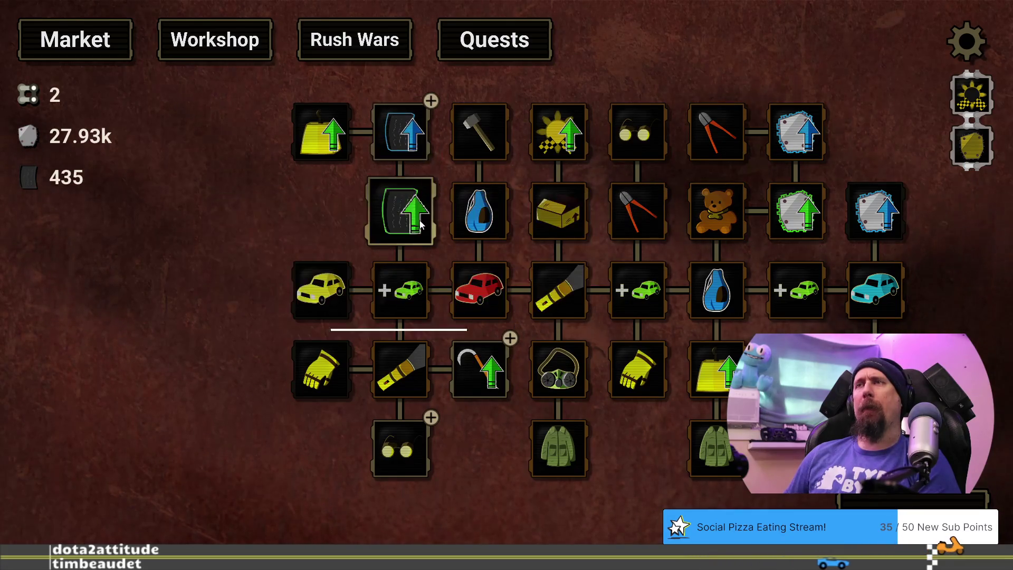
{"action": "mouse_move", "coordinate": [407, 125]}
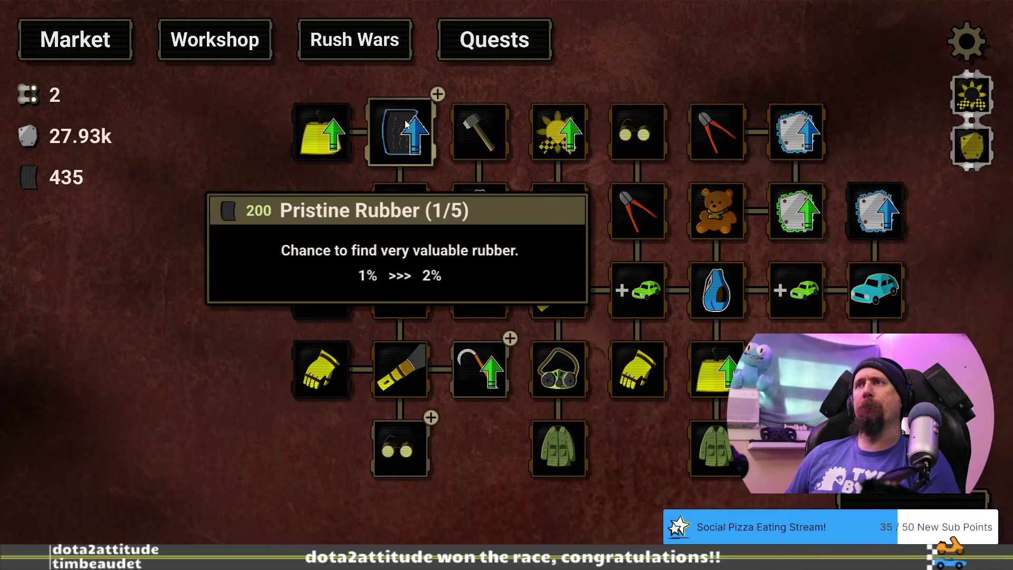
{"action": "mouse_move", "coordinate": [493, 357]}
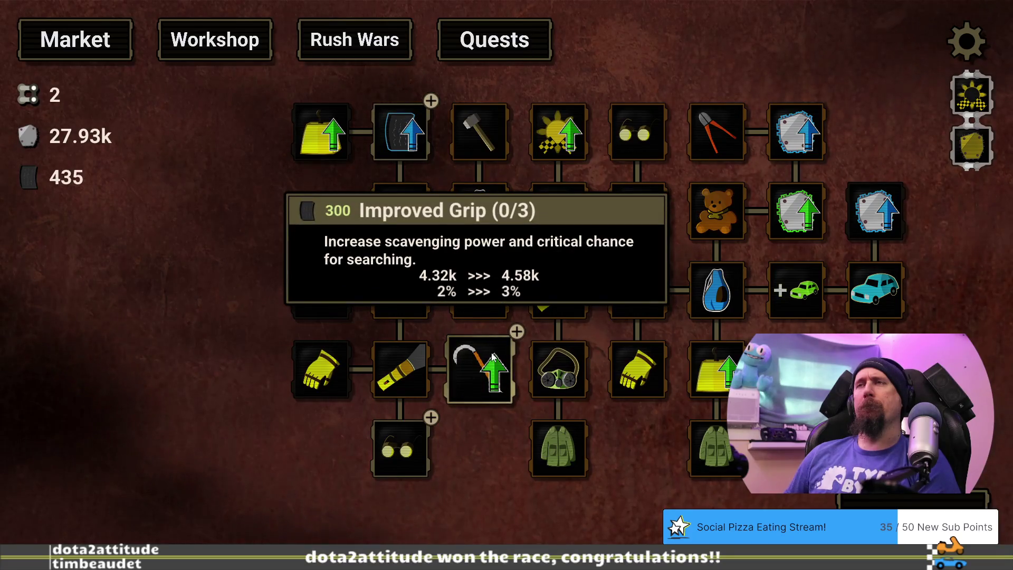
{"action": "left_click", "coordinate": [400, 450]}
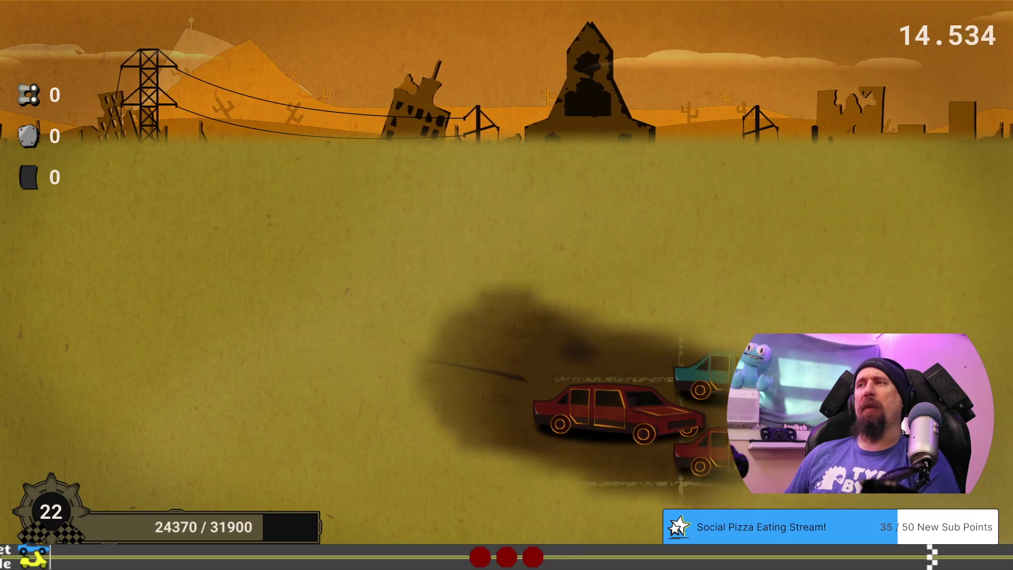
Step: Break apart the two red cars and return to the upgrade tree after the run
{"action": "left_click_drag", "start_coordinate": [604, 422], "coordinate": [641, 426]}
{"action": "mouse_move", "coordinate": [701, 444]}
{"action": "left_mouse_down"}
{"action": "mouse_move", "coordinate": [728, 505]}
{"action": "mouse_move", "coordinate": [680, 467]}
{"action": "mouse_move", "coordinate": [576, 446]}
{"action": "mouse_move", "coordinate": [565, 459]}
{"action": "mouse_move", "coordinate": [701, 455]}
{"action": "left_mouse_up"}
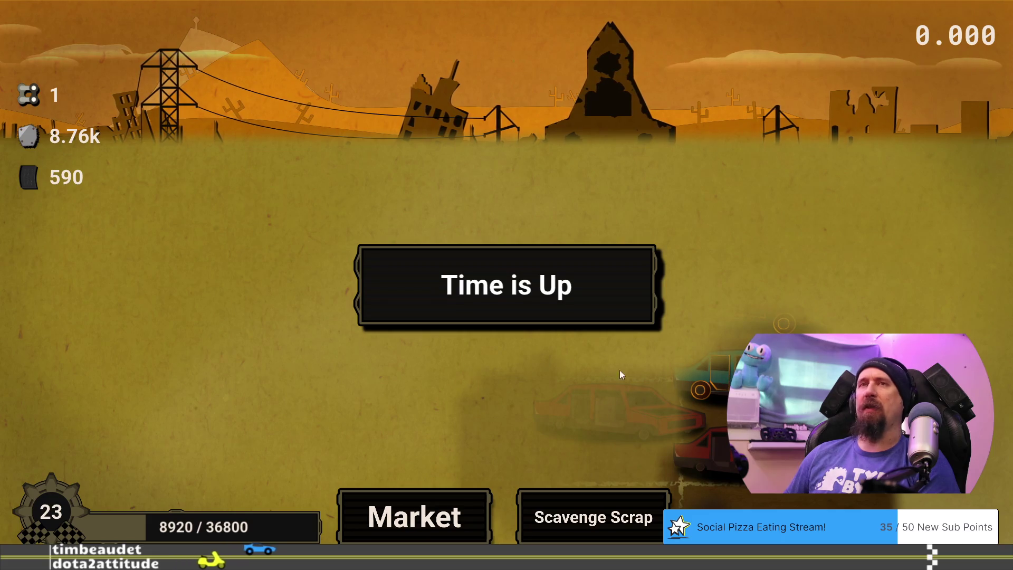
{"action": "left_click", "coordinate": [449, 518]}
Step: Raise Pristine Rubber to level 4/5
{"action": "left_click_drag", "start_coordinate": [443, 448], "coordinate": [516, 391]}
{"action": "mouse_move", "coordinate": [413, 402]}
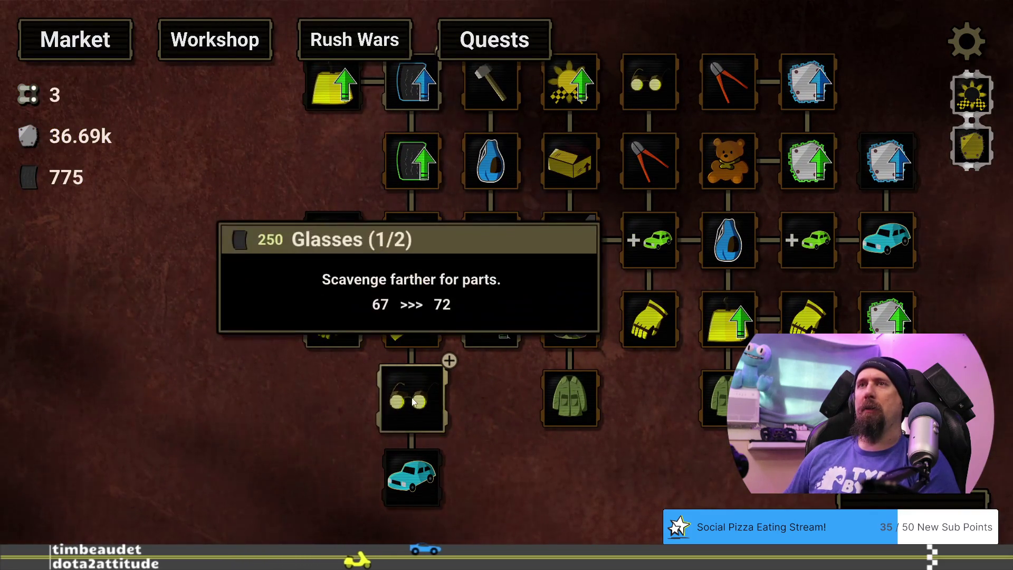
{"action": "left_click_drag", "start_coordinate": [463, 372], "coordinate": [509, 422]}
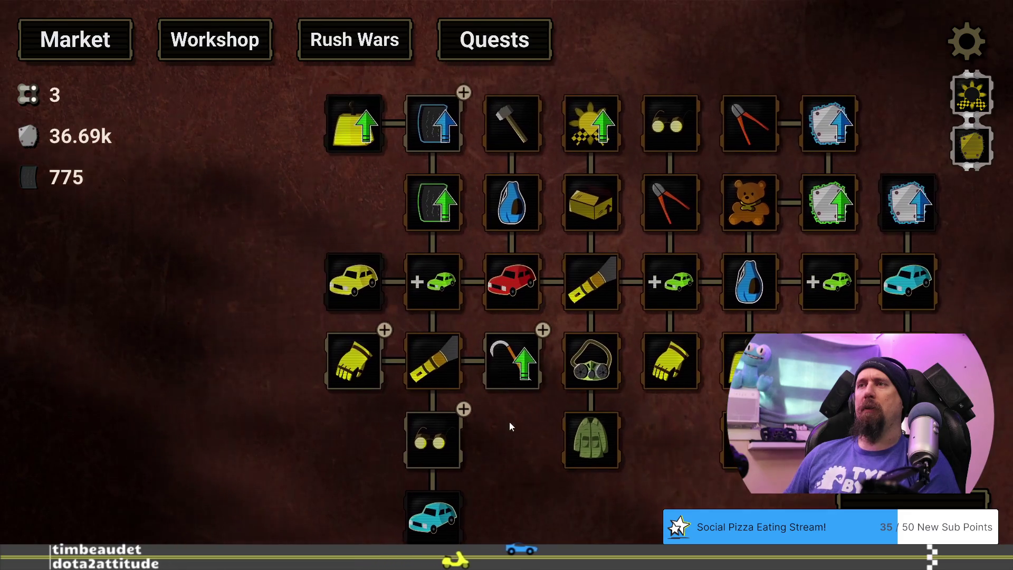
{"action": "mouse_move", "coordinate": [443, 132]}
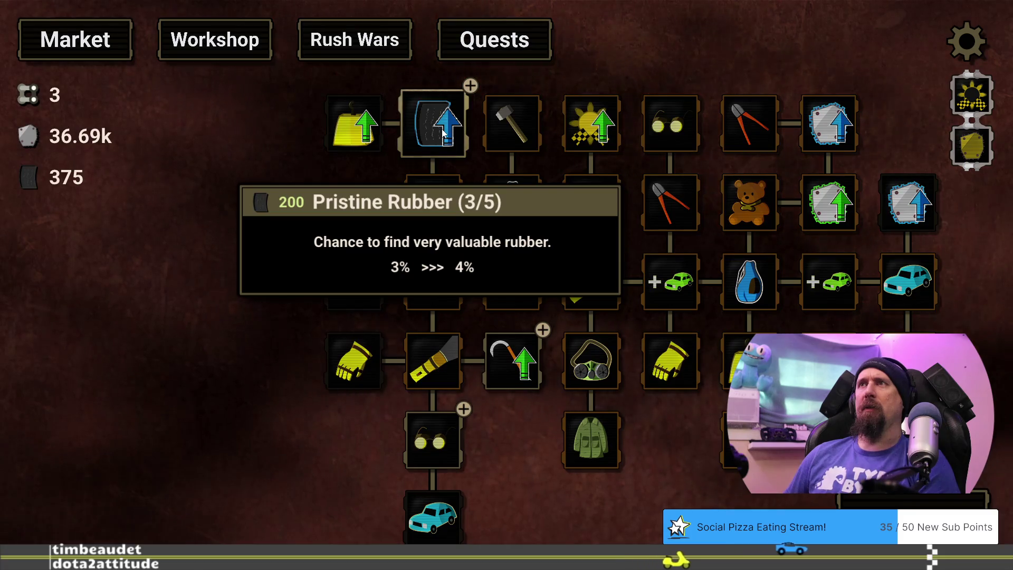
{"action": "left_click", "coordinate": [443, 132]}
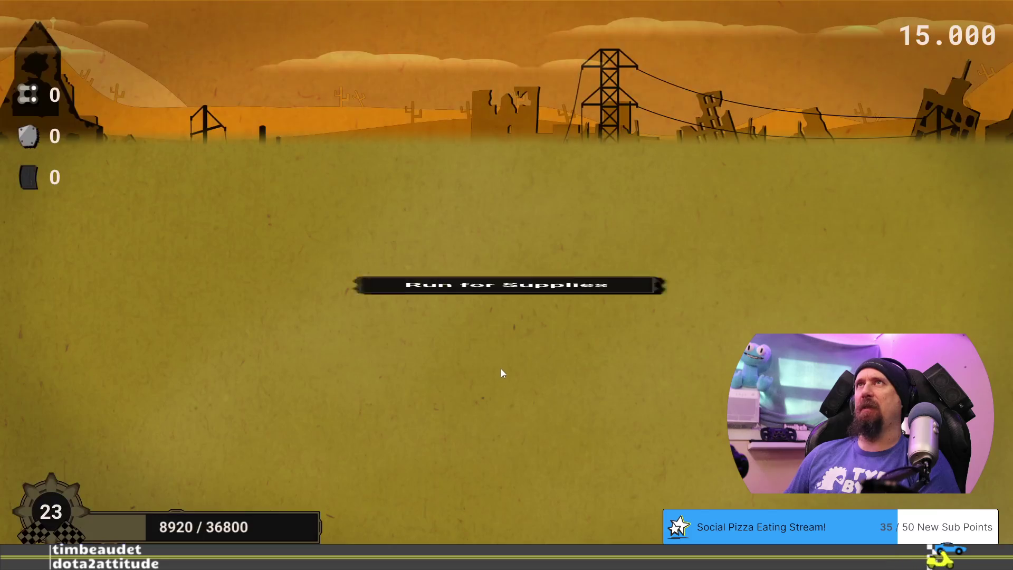
Step: Dig through the sand toward the red car, gathering 6.94k metal and 540 rubber, then go to Market
{"action": "mouse_move", "coordinate": [491, 356]}
{"action": "left_mouse_down"}
{"action": "mouse_move", "coordinate": [739, 337]}
{"action": "mouse_move", "coordinate": [704, 507]}
{"action": "mouse_move", "coordinate": [649, 533]}
{"action": "left_mouse_up"}
{"action": "mouse_move", "coordinate": [704, 397]}
{"action": "left_mouse_down"}
{"action": "mouse_move", "coordinate": [122, 453]}
{"action": "mouse_move", "coordinate": [468, 274]}
{"action": "mouse_move", "coordinate": [493, 224]}
{"action": "mouse_move", "coordinate": [556, 255]}
{"action": "mouse_move", "coordinate": [539, 270]}
{"action": "mouse_move", "coordinate": [411, 247]}
{"action": "mouse_move", "coordinate": [549, 265]}
{"action": "mouse_move", "coordinate": [228, 375]}
{"action": "mouse_move", "coordinate": [284, 399]}
{"action": "mouse_move", "coordinate": [300, 420]}
{"action": "mouse_move", "coordinate": [285, 429]}
{"action": "mouse_move", "coordinate": [260, 422]}
{"action": "mouse_move", "coordinate": [308, 422]}
{"action": "mouse_move", "coordinate": [283, 421]}
{"action": "left_mouse_up"}
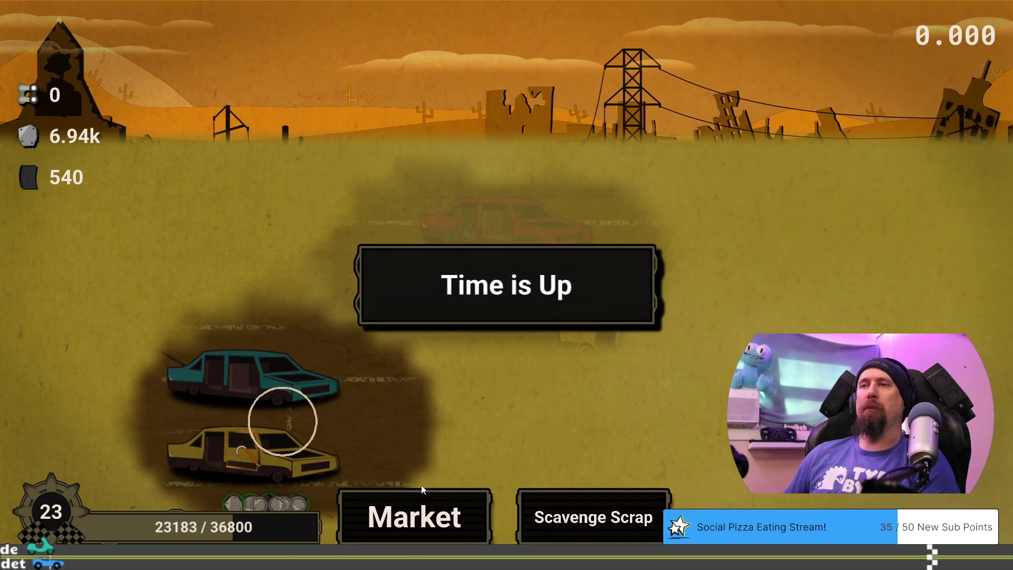
{"action": "left_click", "coordinate": [433, 504]}
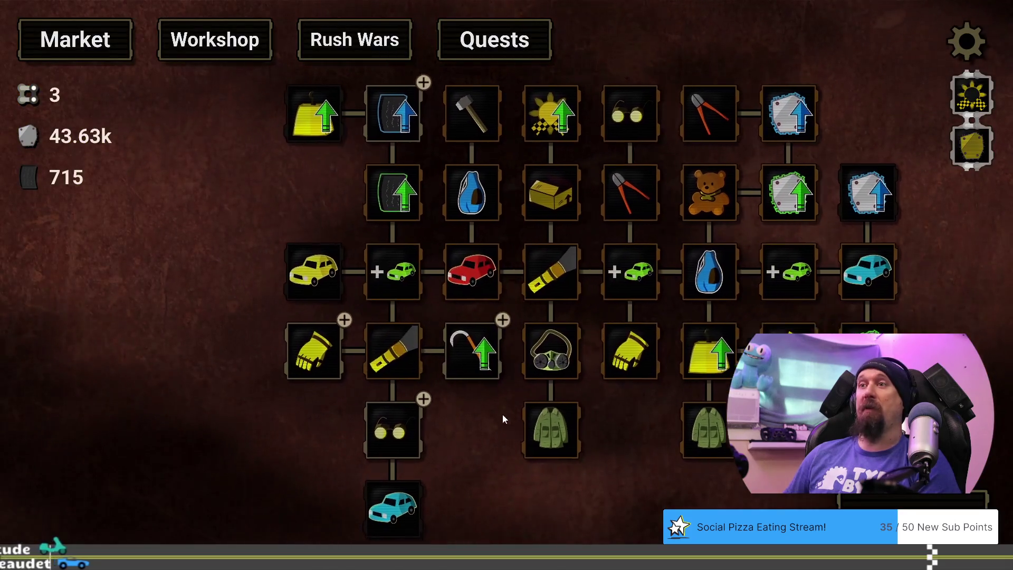
Step: Buy the last Glasses level to max it at 2/2, then start a new supply run
{"action": "left_click_drag", "start_coordinate": [498, 416], "coordinate": [531, 402]}
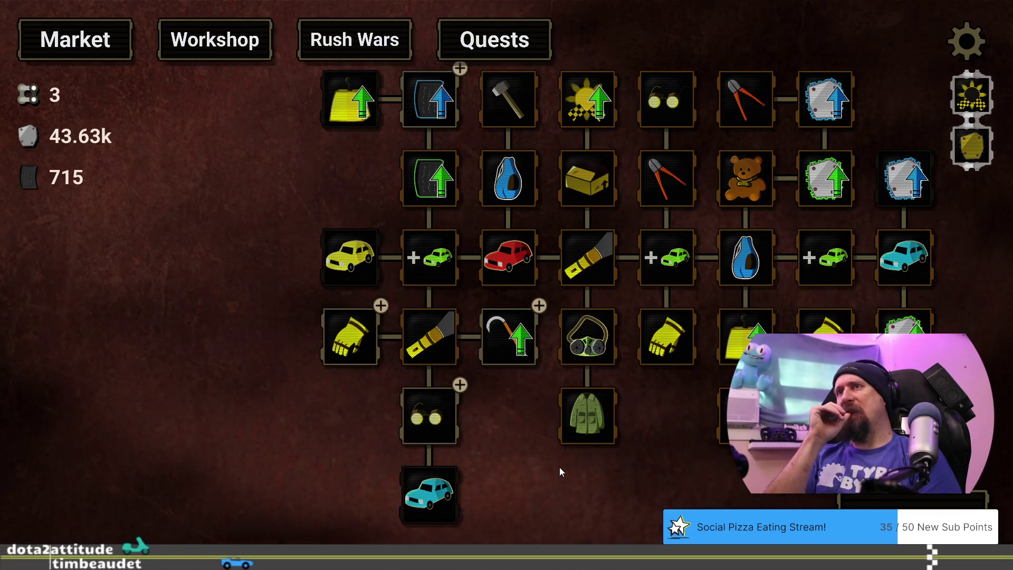
{"action": "mouse_move", "coordinate": [516, 340]}
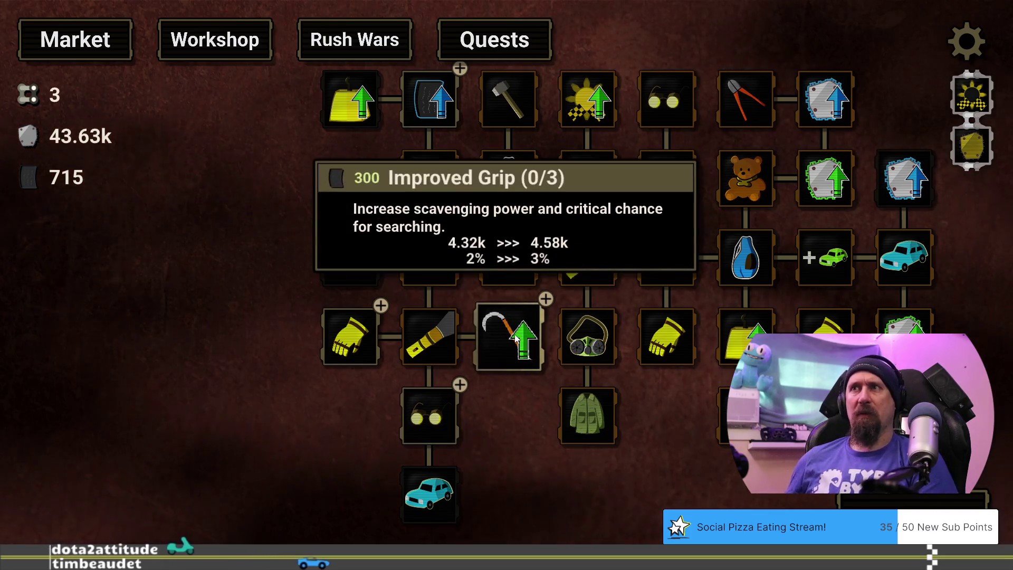
{"action": "mouse_move", "coordinate": [345, 328]}
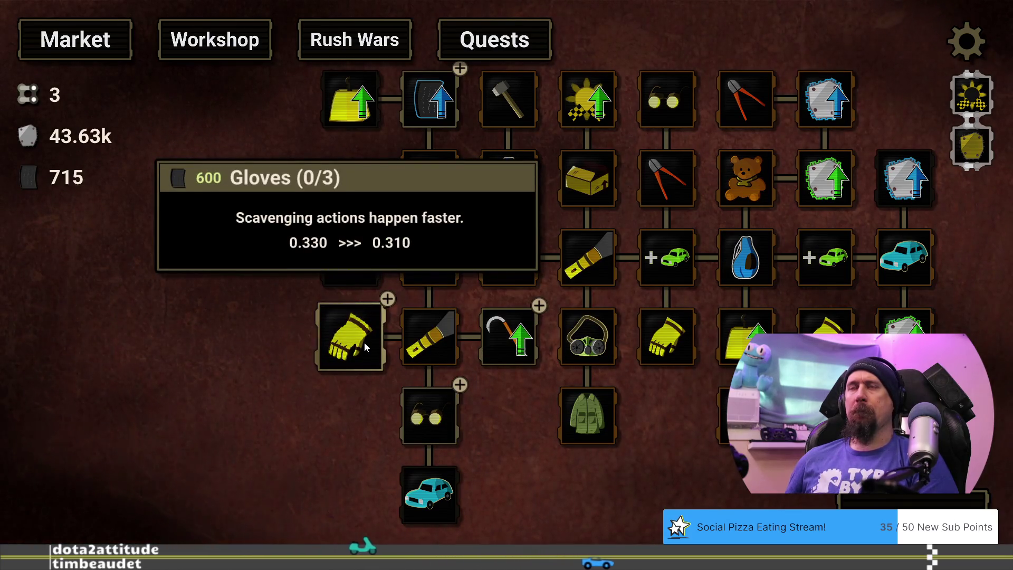
{"action": "mouse_move", "coordinate": [389, 412]}
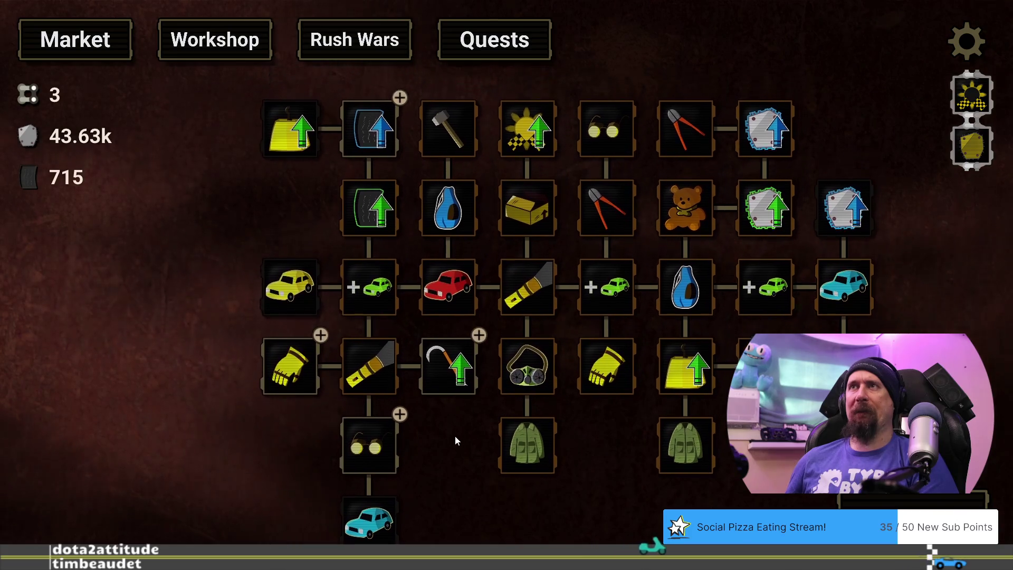
{"action": "left_click", "coordinate": [397, 444]}
{"action": "mouse_move", "coordinate": [390, 137]}
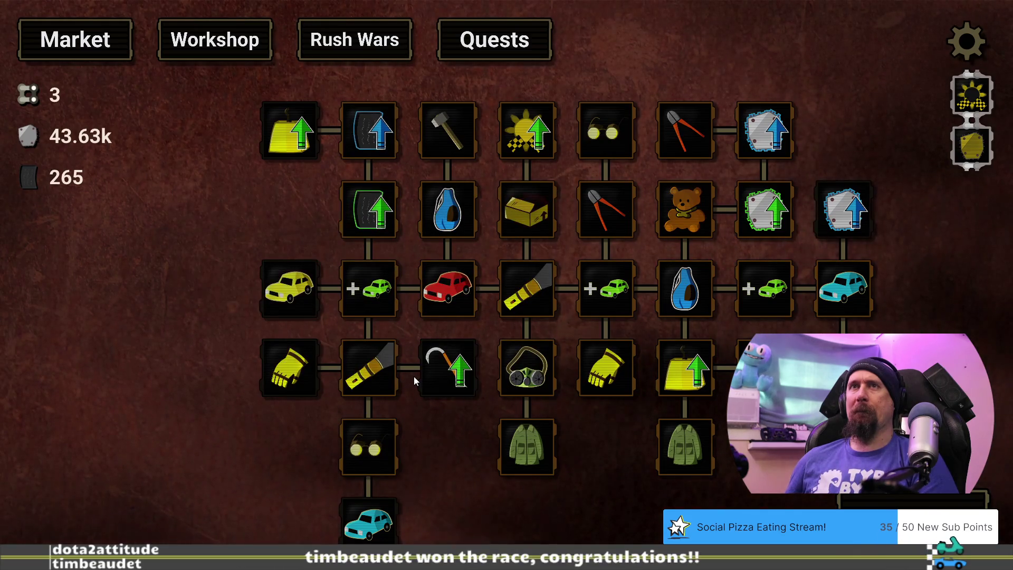
{"action": "left_click", "coordinate": [889, 506]}
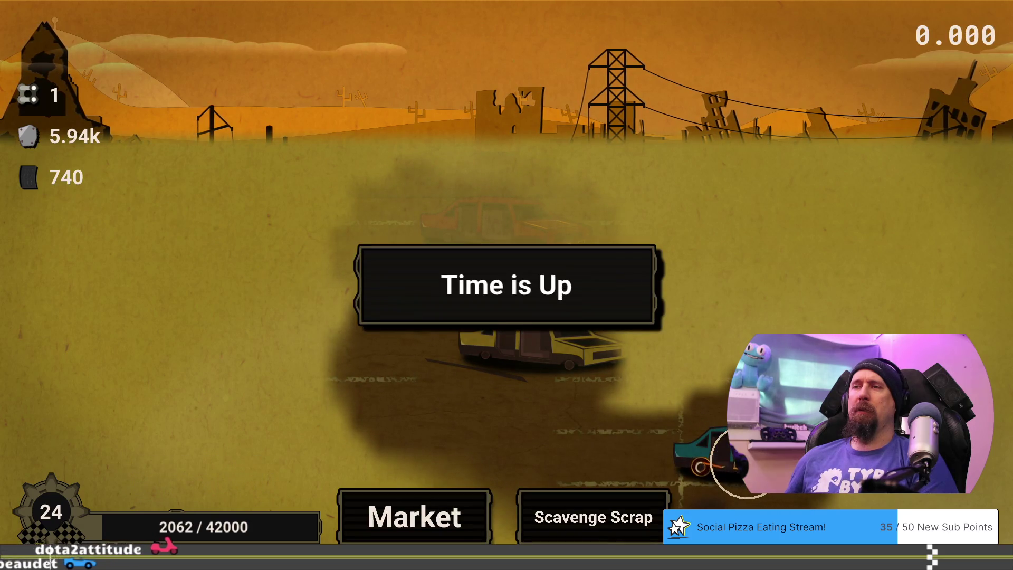
Step: Fully upgrade the yellow Rusted Bead-Ale car and start another supply run
{"action": "left_click", "coordinate": [447, 514]}
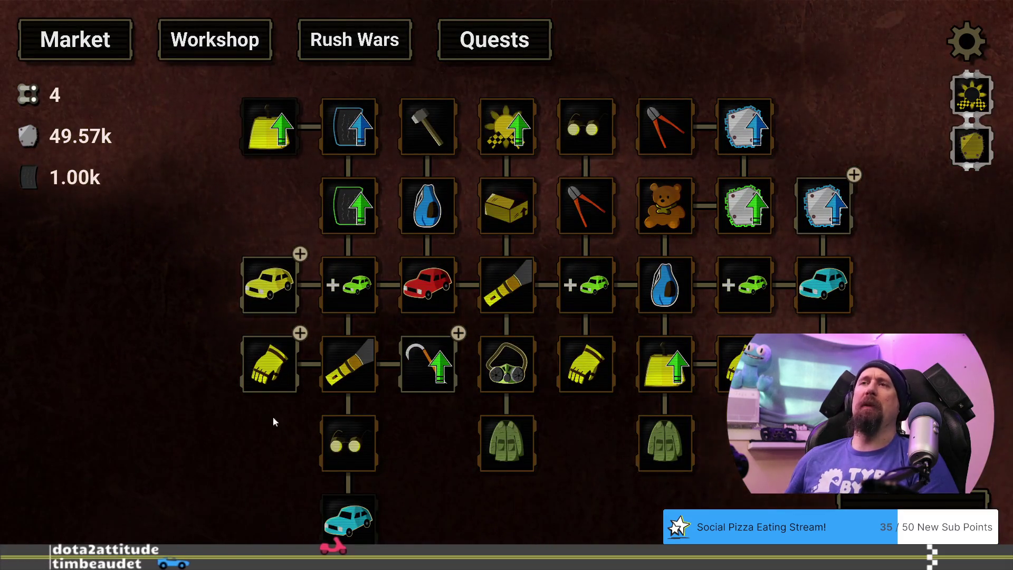
{"action": "mouse_move", "coordinate": [397, 441]}
{"action": "left_mouse_down"}
{"action": "mouse_move", "coordinate": [457, 403]}
{"action": "mouse_move", "coordinate": [474, 453]}
{"action": "left_mouse_up"}
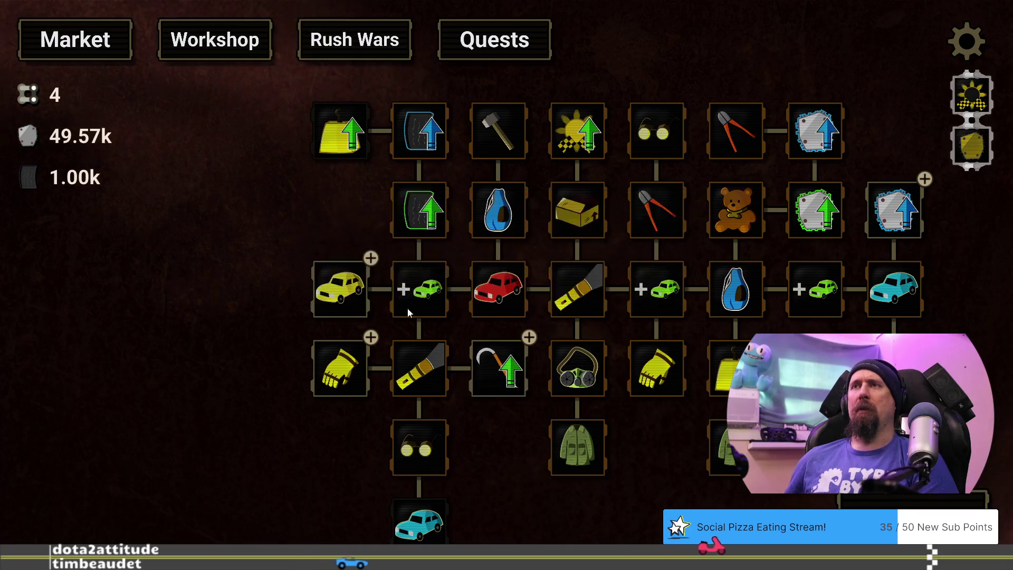
{"action": "left_click", "coordinate": [335, 289]}
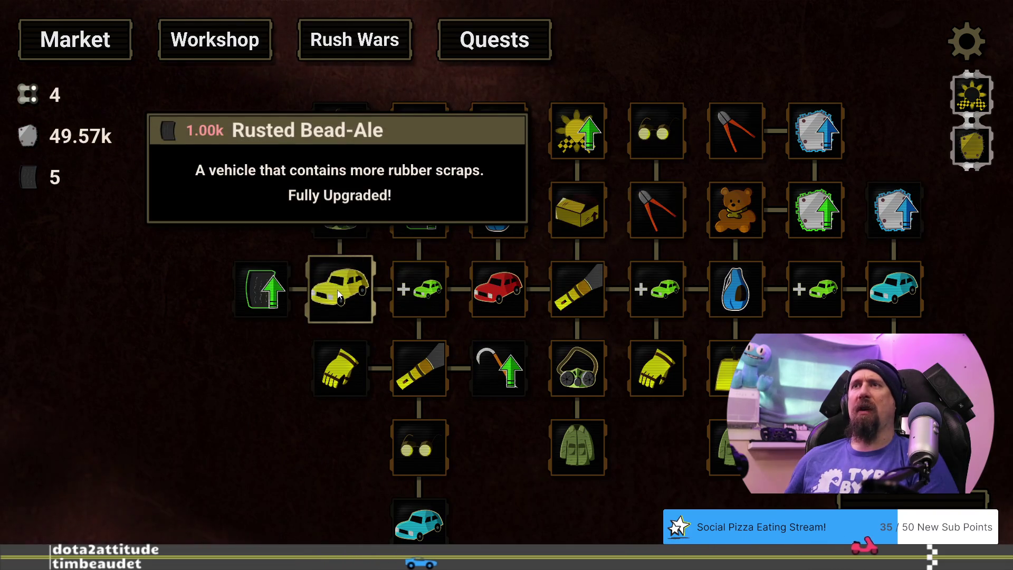
{"action": "left_click", "coordinate": [506, 425]}
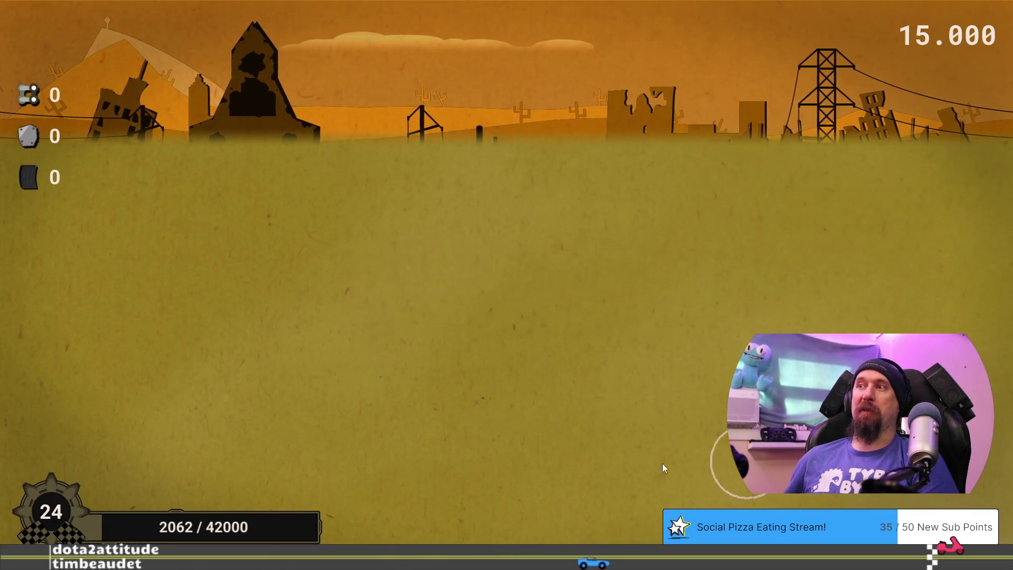
Step: Clear the fog to uncover buried cars, then return to the upgrade tree with 50.91k metal banked
{"action": "mouse_move", "coordinate": [296, 312]}
{"action": "left_mouse_down"}
{"action": "mouse_move", "coordinate": [308, 328]}
{"action": "mouse_move", "coordinate": [236, 349]}
{"action": "mouse_move", "coordinate": [296, 348]}
{"action": "mouse_move", "coordinate": [266, 337]}
{"action": "mouse_move", "coordinate": [467, 281]}
{"action": "mouse_move", "coordinate": [484, 245]}
{"action": "mouse_move", "coordinate": [546, 251]}
{"action": "mouse_move", "coordinate": [403, 249]}
{"action": "mouse_move", "coordinate": [463, 243]}
{"action": "left_mouse_up"}
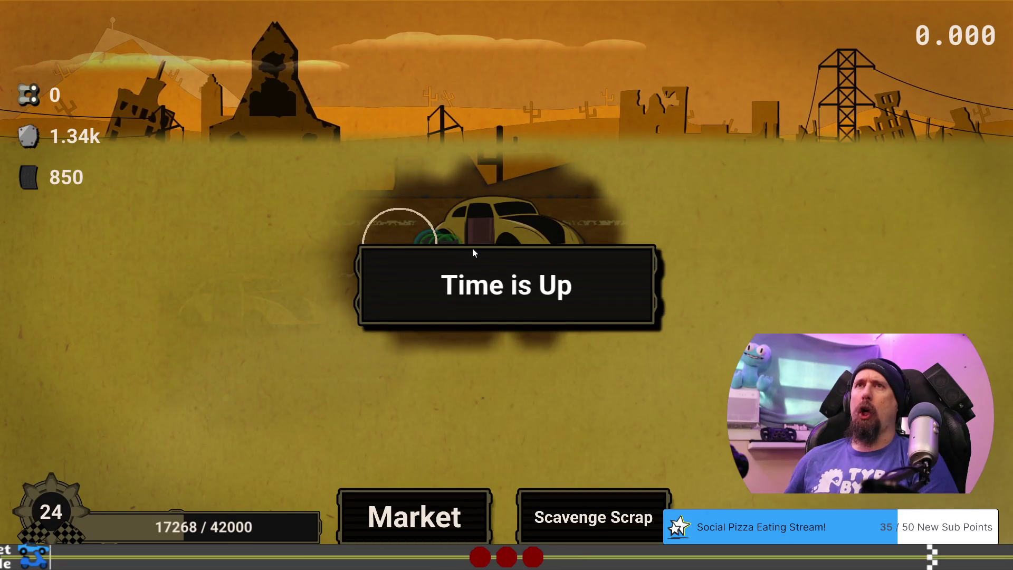
{"action": "left_click", "coordinate": [427, 520]}
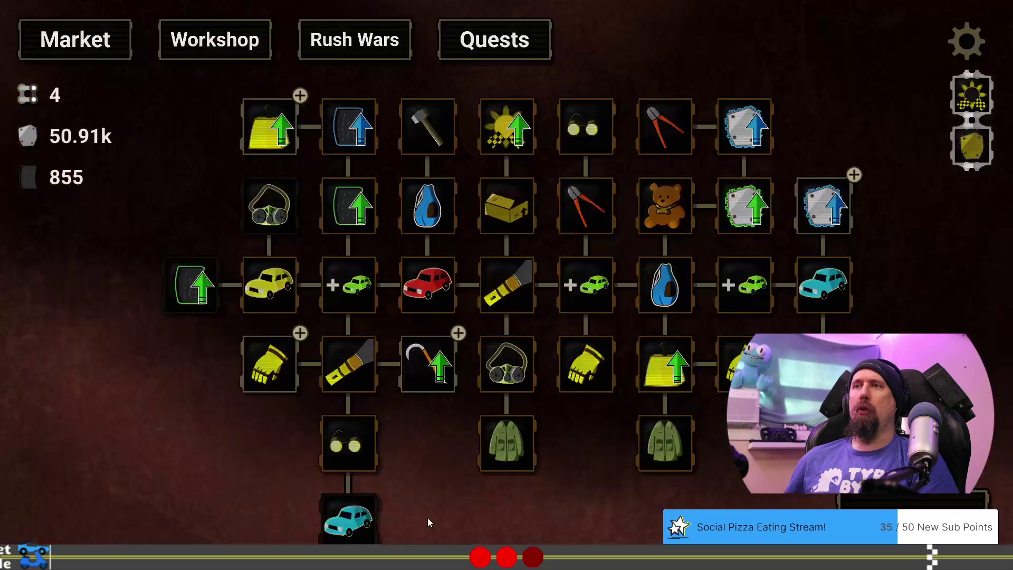
{"action": "mouse_move", "coordinate": [442, 370]}
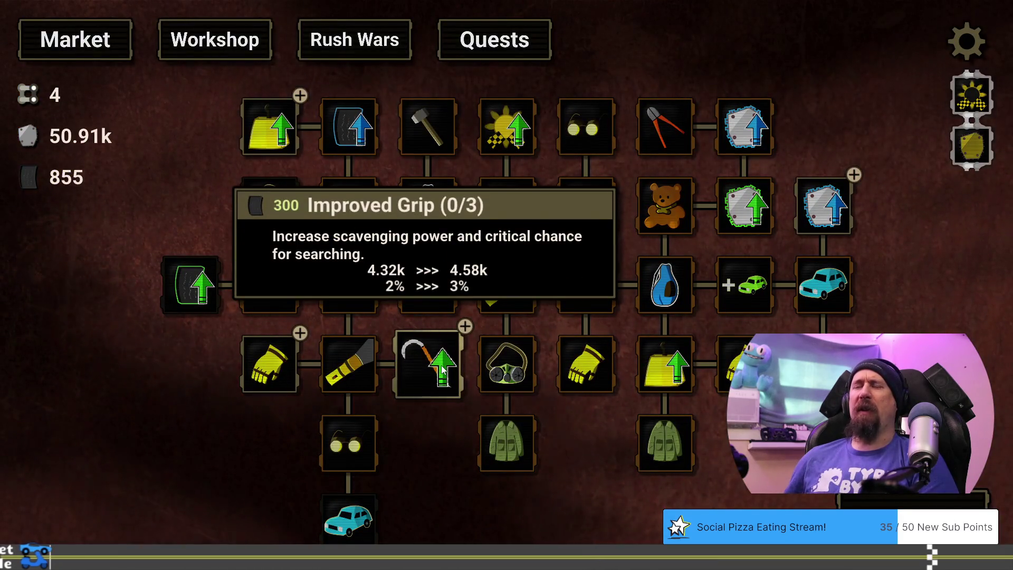
{"action": "mouse_move", "coordinate": [274, 305]}
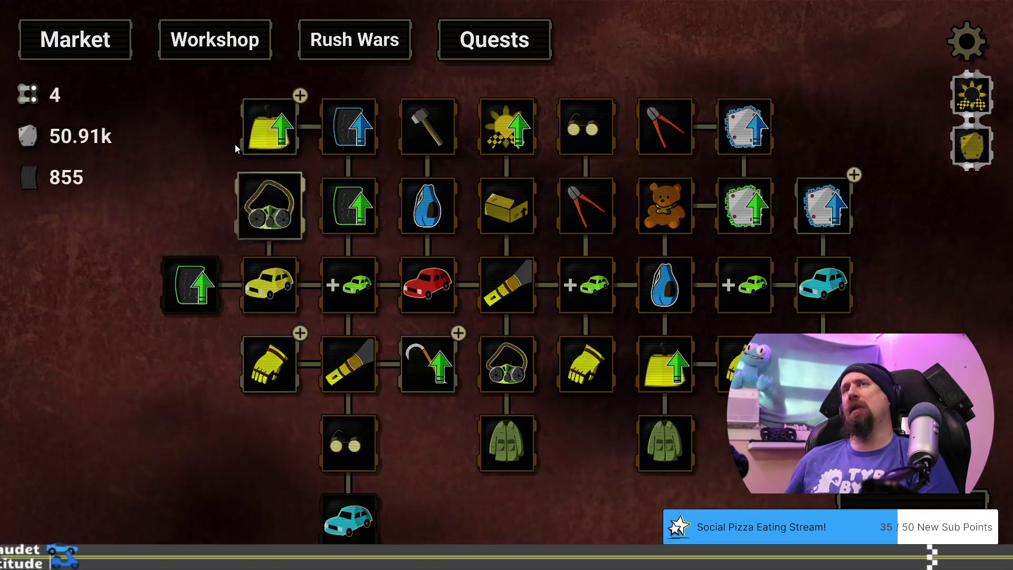
{"action": "mouse_move", "coordinate": [272, 117]}
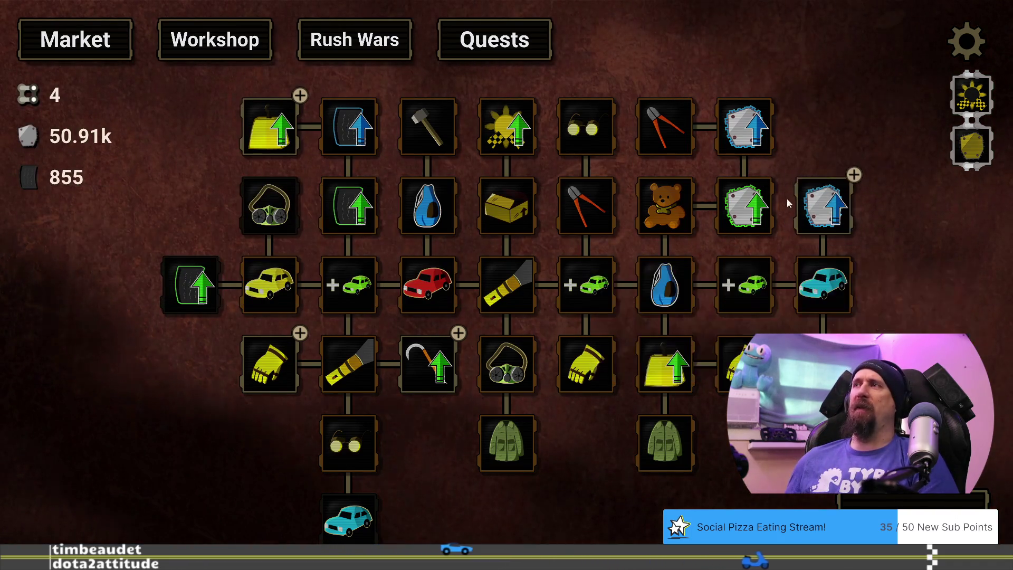
{"action": "mouse_move", "coordinate": [834, 191]}
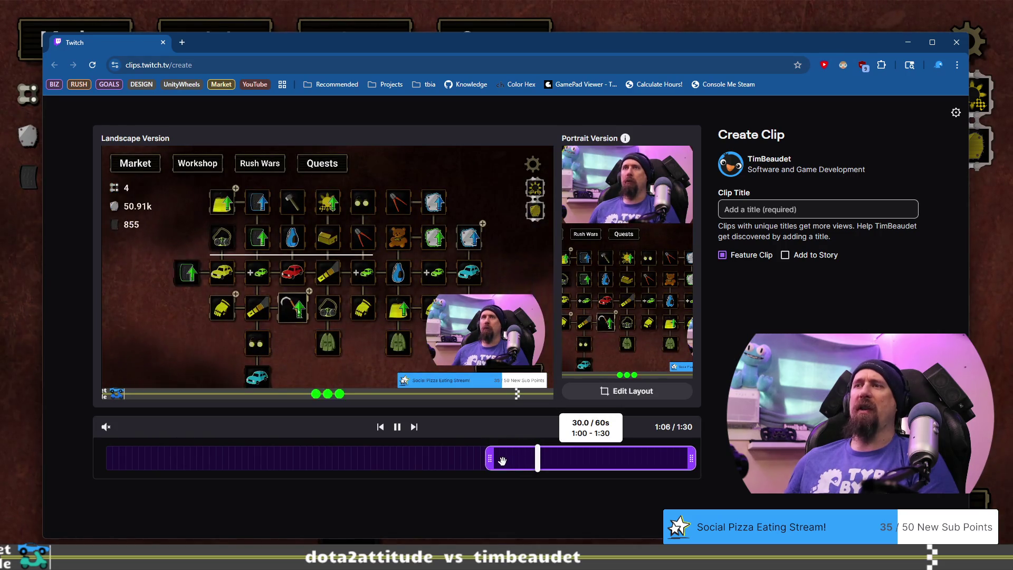
Step: Replay the 30-second clip preview from its start, then close the Twitch clip tab
{"action": "left_click", "coordinate": [503, 461]}
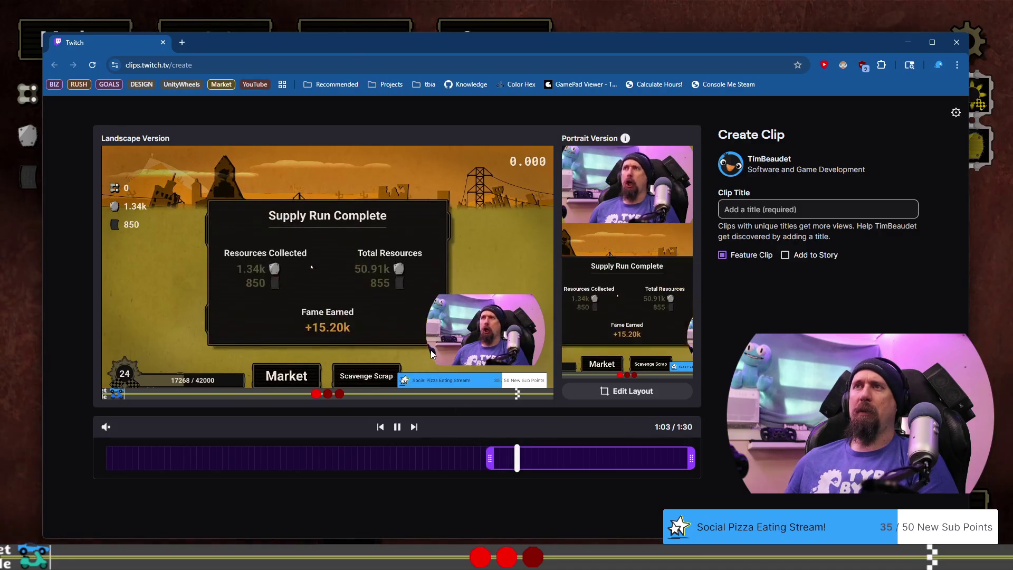
{"action": "left_click", "coordinate": [505, 461]}
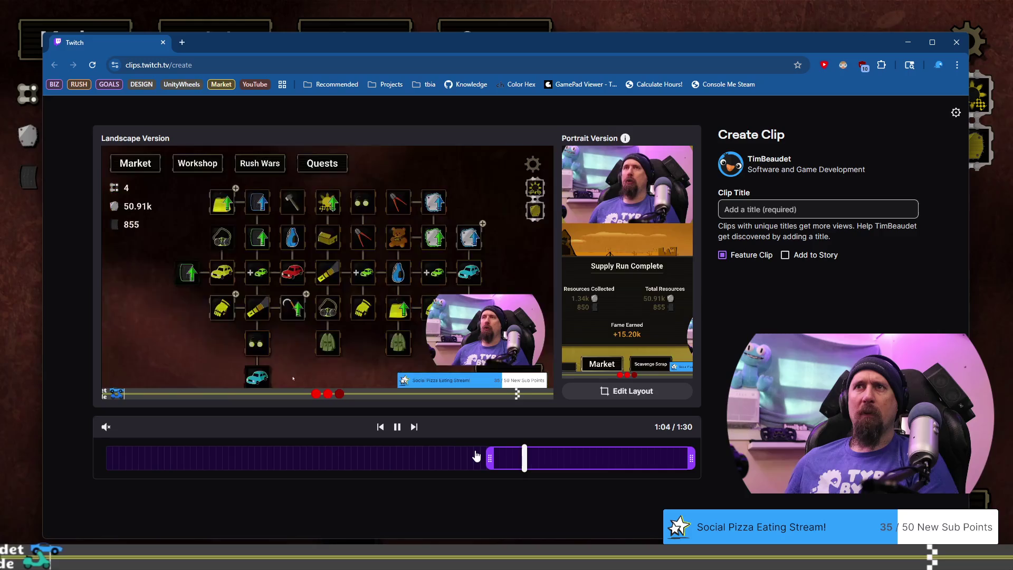
{"action": "left_click", "coordinate": [159, 33]}
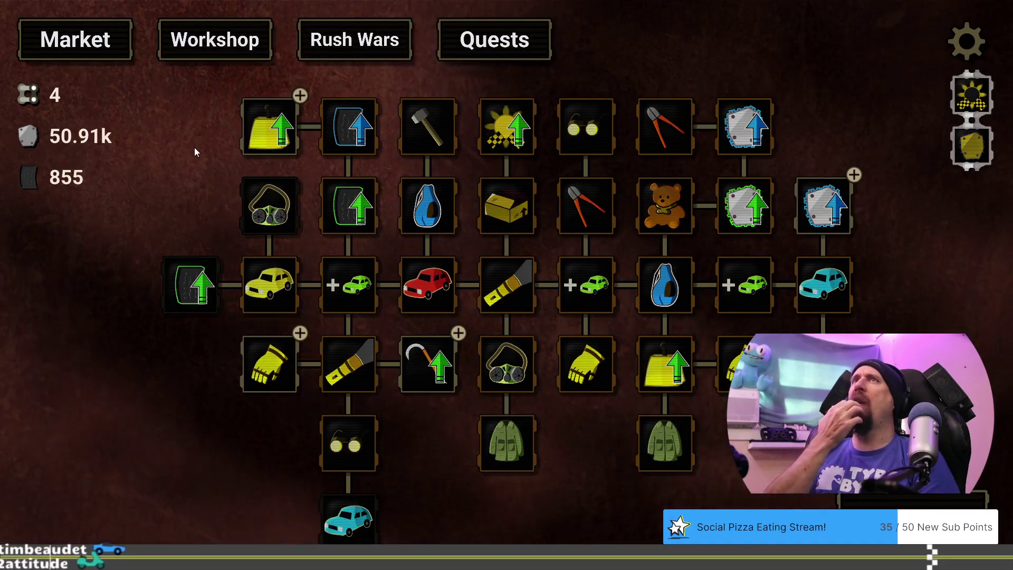
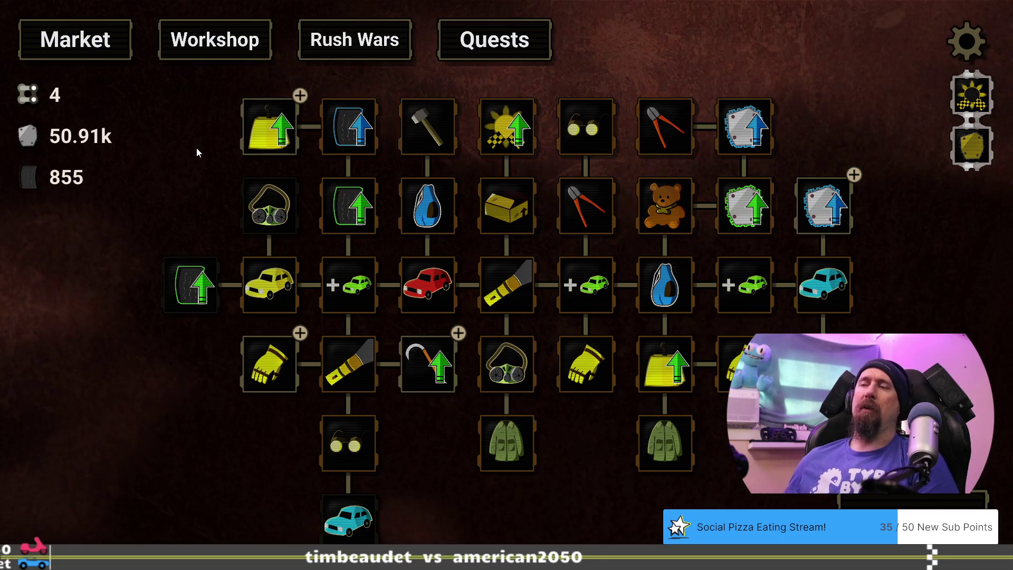
Step: Pan the Market skill tree and read the Improved Grip, Gloves and vehicle node tooltips
{"action": "left_click_drag", "start_coordinate": [131, 448], "coordinate": [177, 422]}
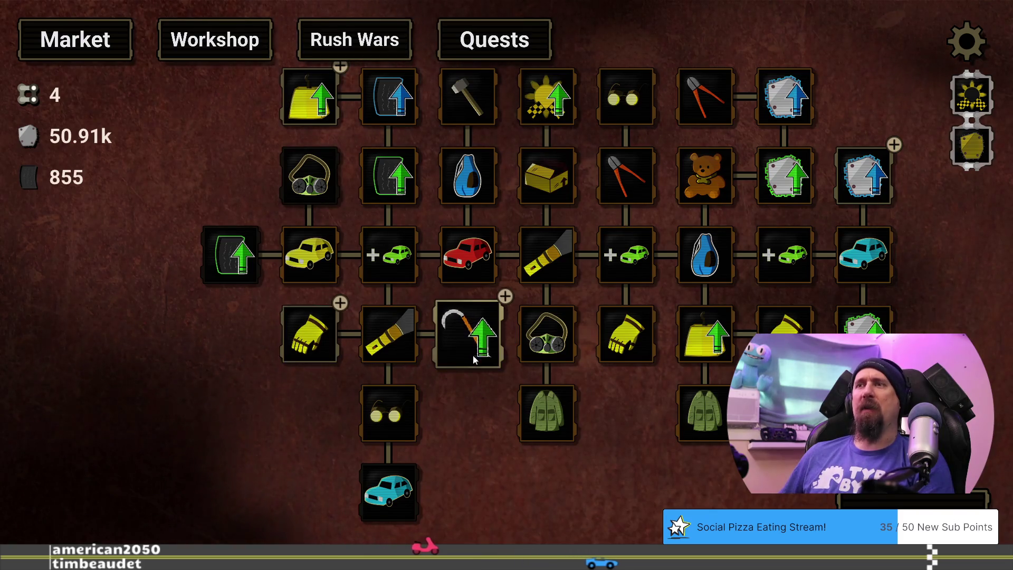
{"action": "mouse_move", "coordinate": [473, 336]}
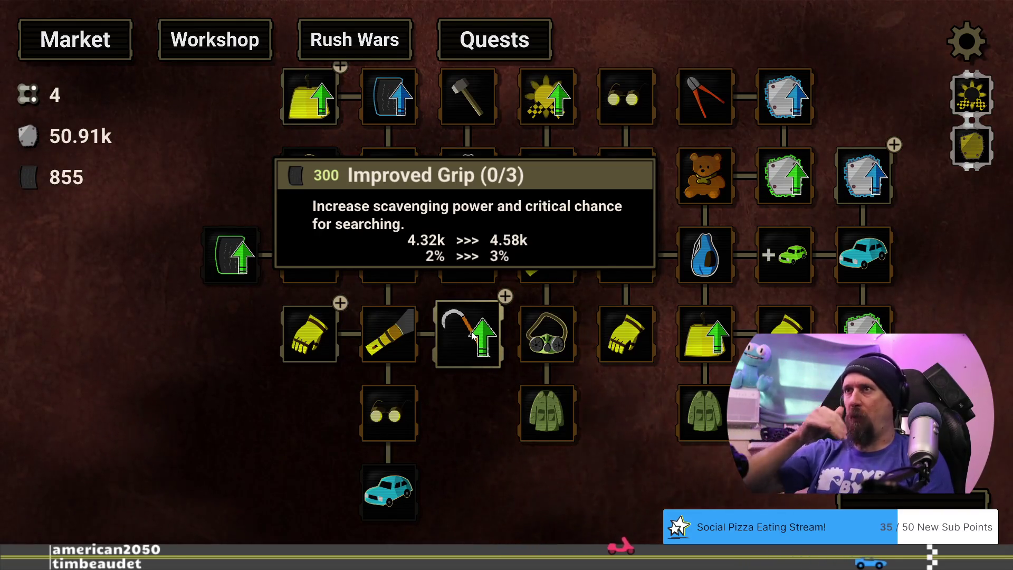
{"action": "mouse_move", "coordinate": [303, 329]}
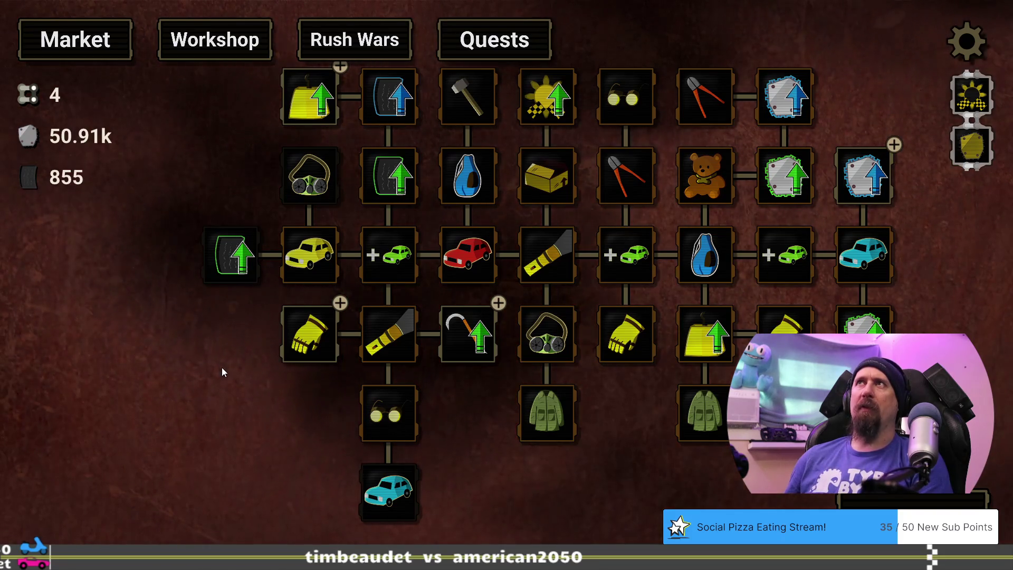
{"action": "mouse_move", "coordinate": [785, 259]}
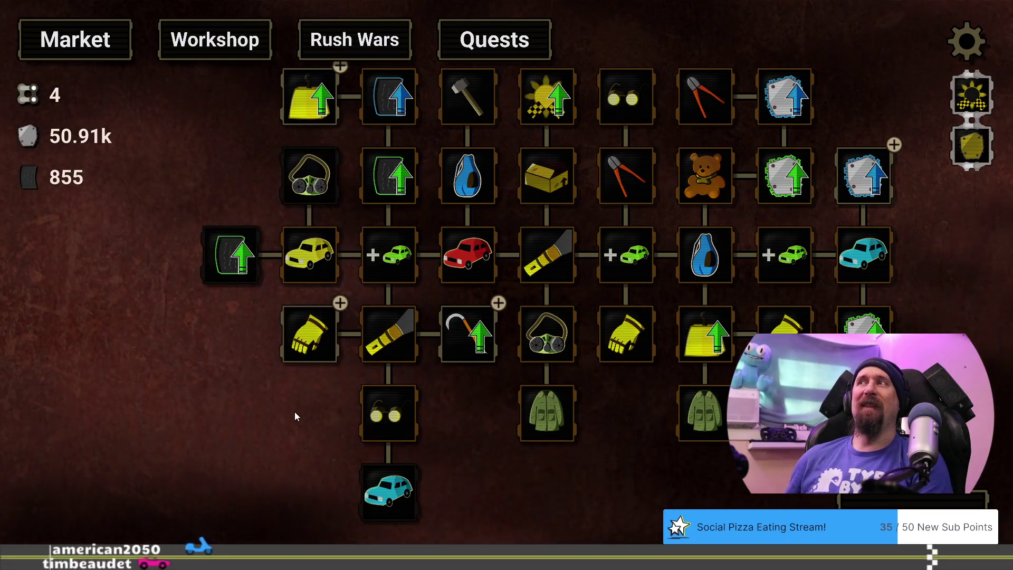
{"action": "left_click_drag", "start_coordinate": [295, 414], "coordinate": [288, 414]}
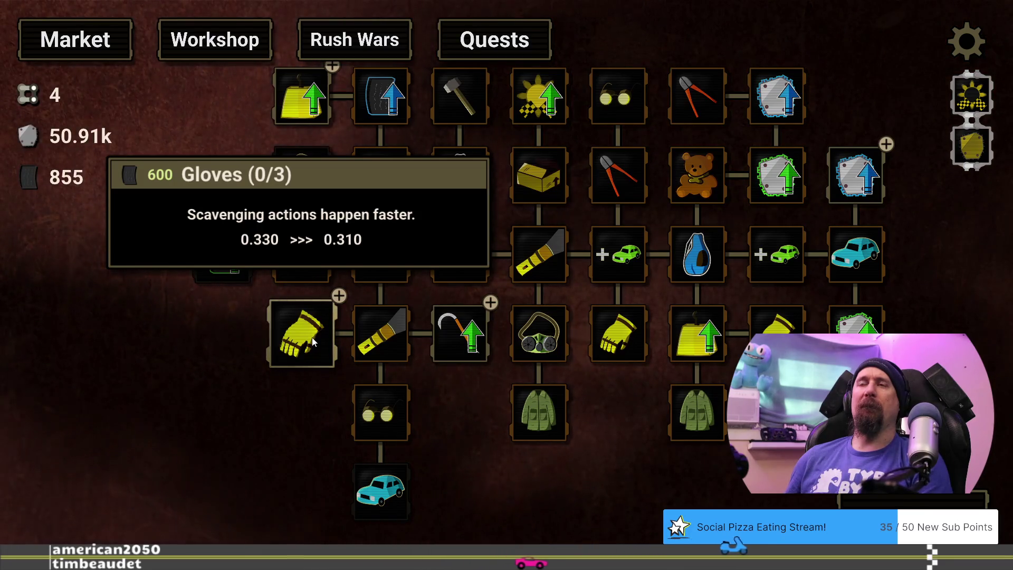
{"action": "scroll", "coordinate": [461, 404], "scroll_direction": "down", "scroll_amount": 1}
{"action": "left_click_drag", "start_coordinate": [460, 400], "coordinate": [452, 443]}
{"action": "mouse_move", "coordinate": [305, 118]}
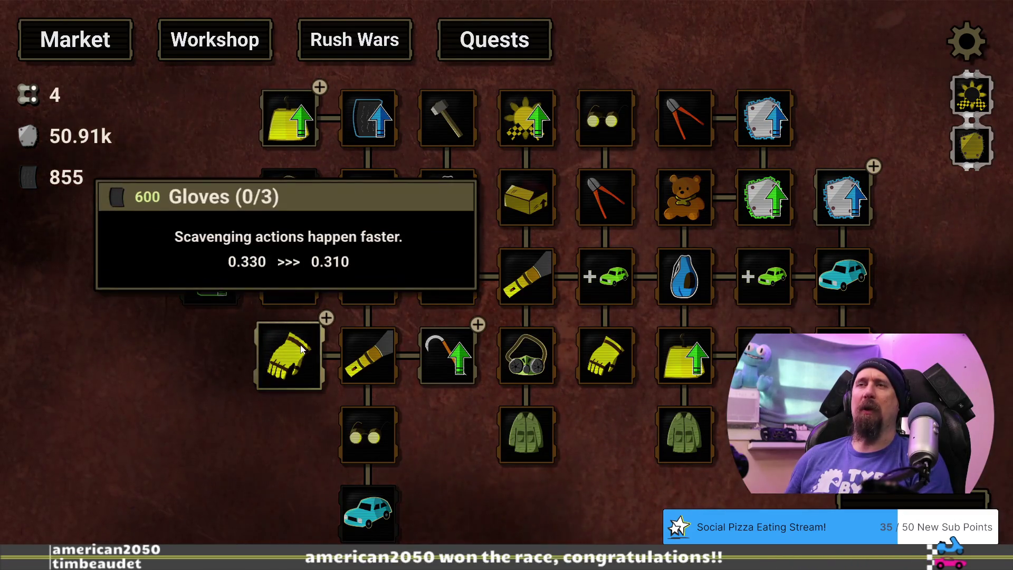
{"action": "mouse_move", "coordinate": [431, 345]}
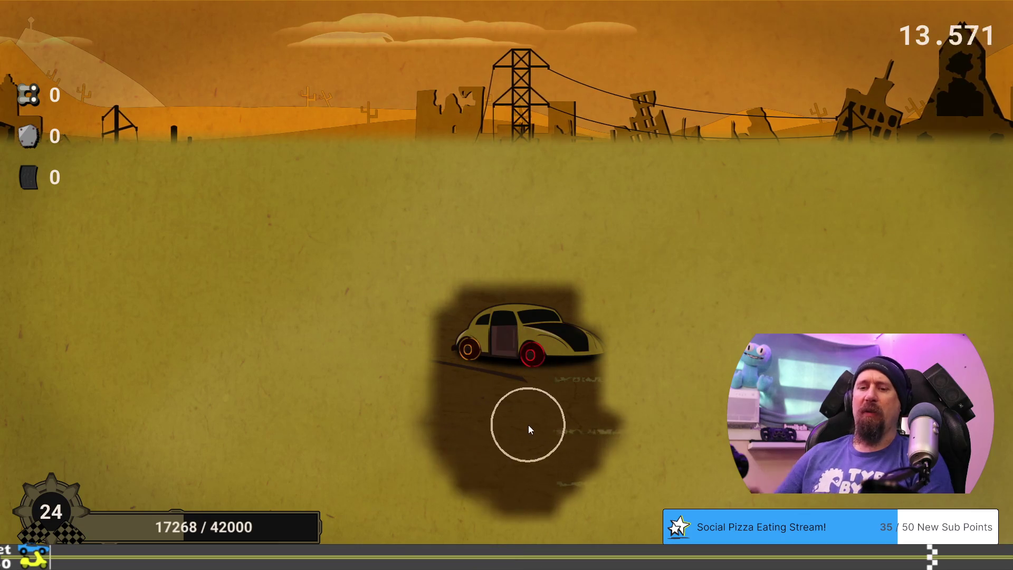
Step: Buy the first Gloves upgrade, then scavenge a run collecting 4.88k scrap and 1.07k tires
{"action": "left_click", "coordinate": [481, 497]}
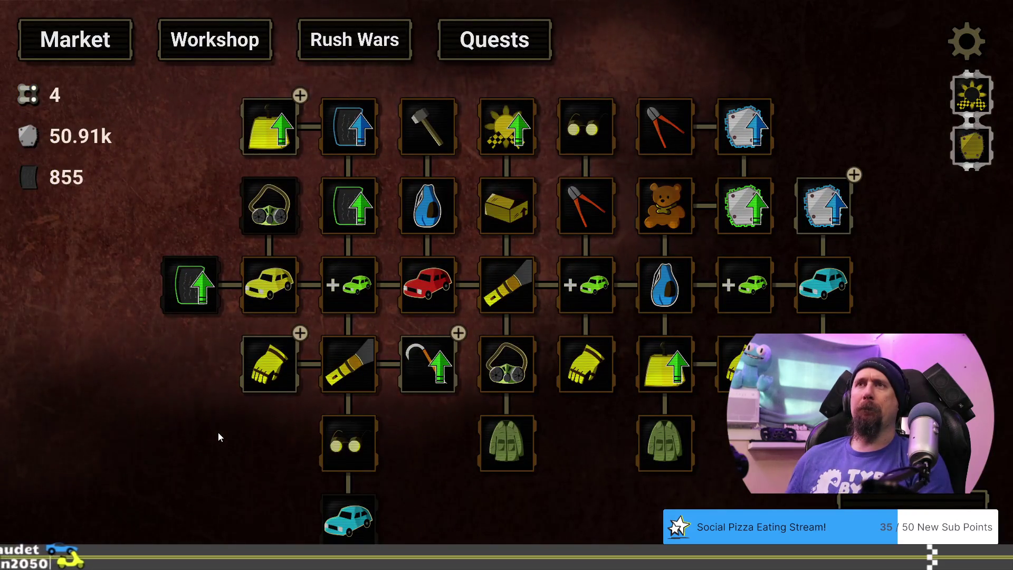
{"action": "left_click", "coordinate": [267, 366]}
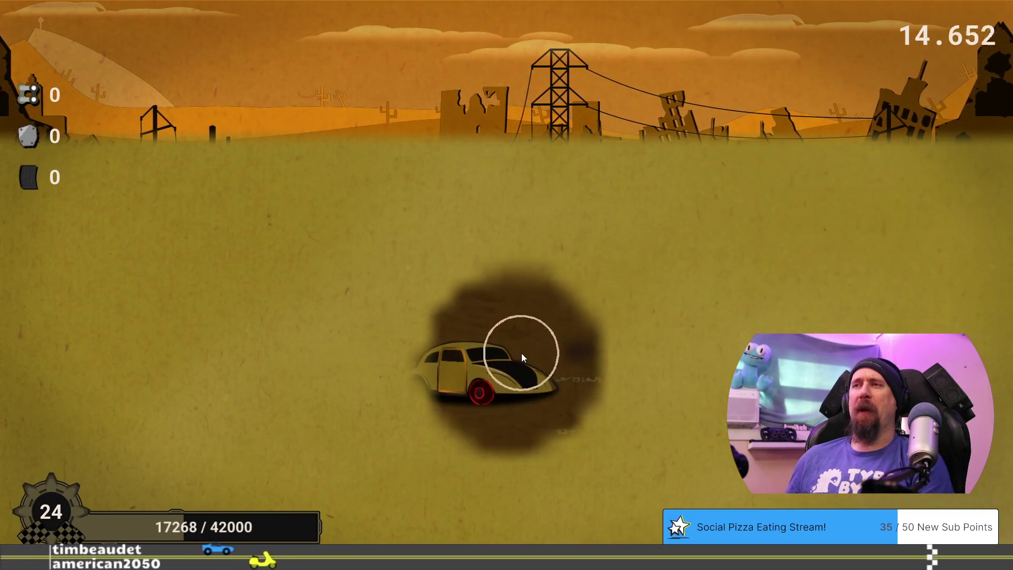
{"action": "left_click", "coordinate": [471, 378]}
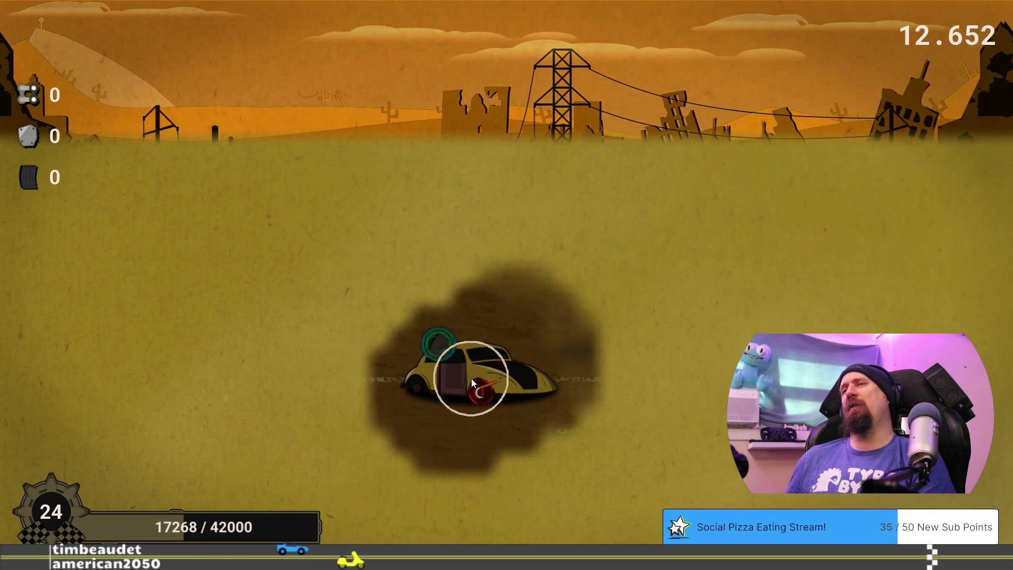
{"action": "mouse_move", "coordinate": [484, 403]}
{"action": "left_mouse_down"}
{"action": "mouse_move", "coordinate": [419, 406]}
{"action": "mouse_move", "coordinate": [521, 420]}
{"action": "mouse_move", "coordinate": [425, 416]}
{"action": "mouse_move", "coordinate": [761, 297]}
{"action": "mouse_move", "coordinate": [761, 321]}
{"action": "mouse_move", "coordinate": [747, 230]}
{"action": "mouse_move", "coordinate": [736, 260]}
{"action": "mouse_move", "coordinate": [775, 286]}
{"action": "mouse_move", "coordinate": [656, 244]}
{"action": "mouse_move", "coordinate": [814, 248]}
{"action": "mouse_move", "coordinate": [704, 258]}
{"action": "mouse_move", "coordinate": [839, 262]}
{"action": "mouse_move", "coordinate": [707, 300]}
{"action": "mouse_move", "coordinate": [752, 394]}
{"action": "left_mouse_up"}
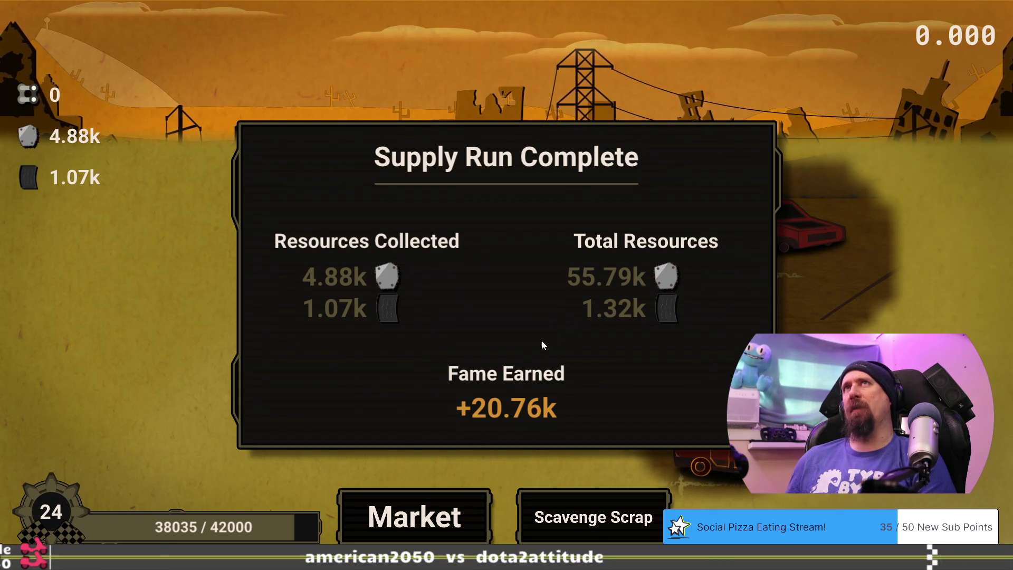
{"action": "left_click", "coordinate": [422, 524]}
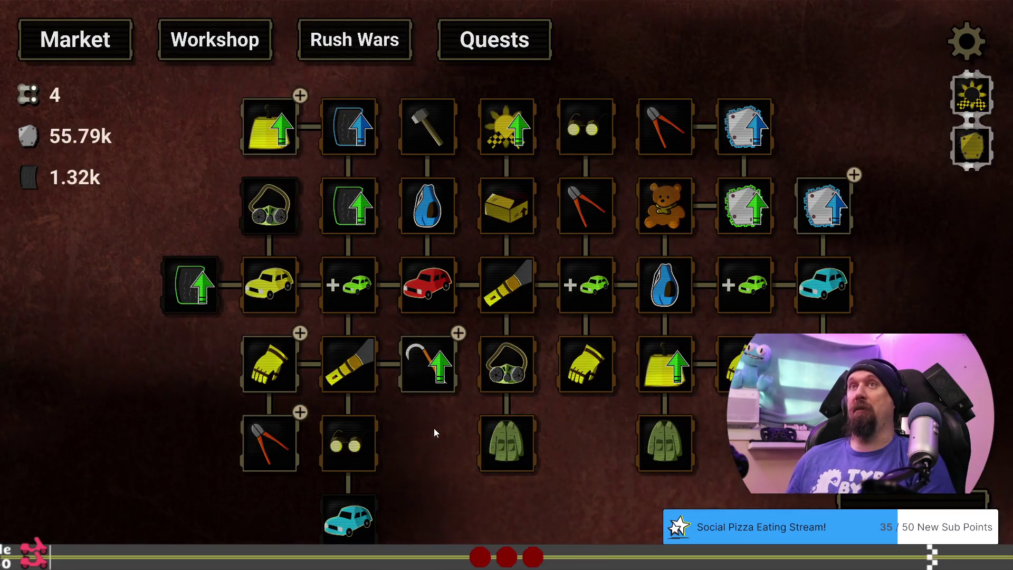
{"action": "left_click", "coordinate": [215, 40]}
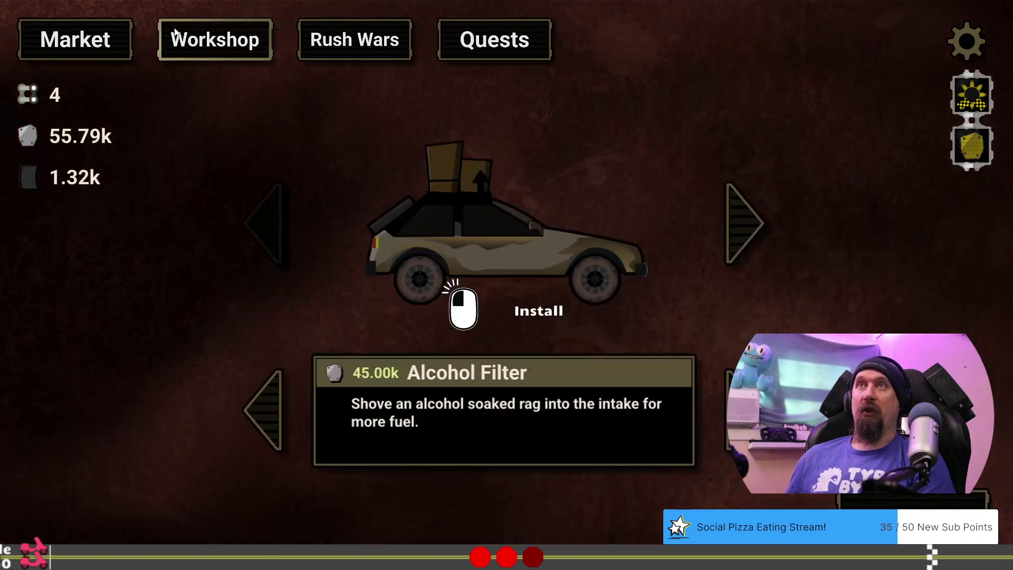
{"action": "left_click", "coordinate": [261, 394]}
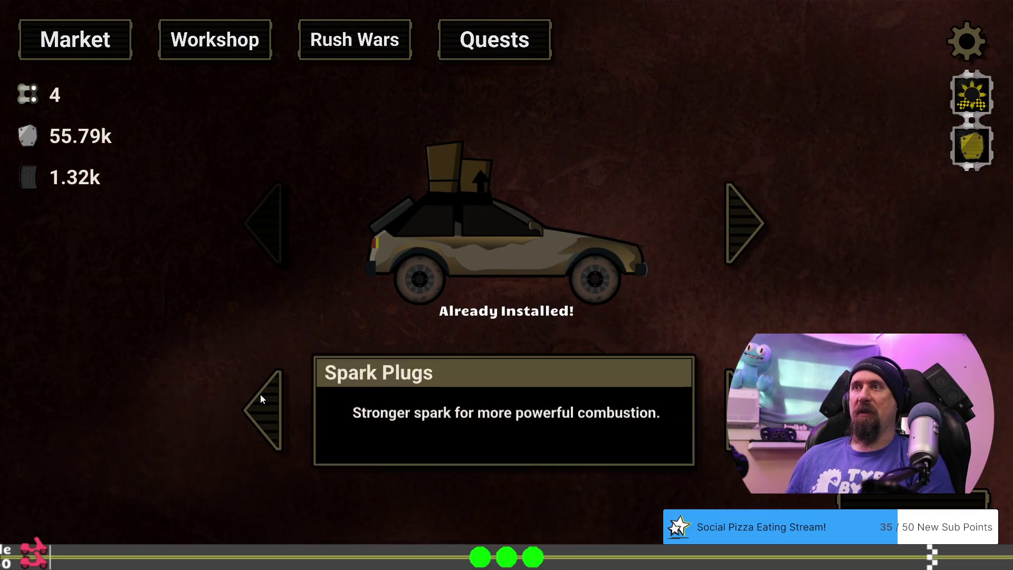
{"action": "left_click", "coordinate": [260, 394]}
{"action": "left_click", "coordinate": [261, 394]}
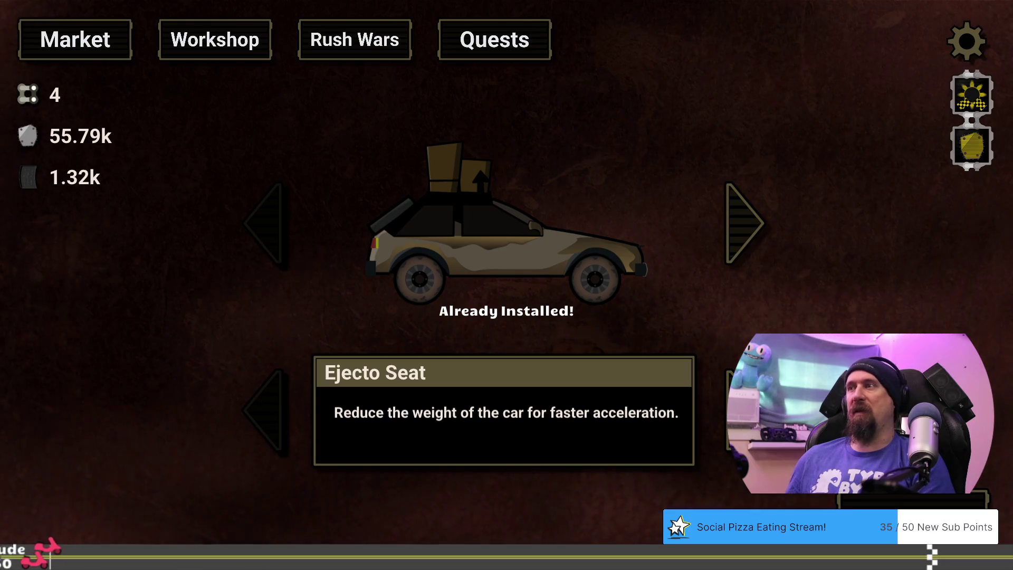
{"action": "left_click", "coordinate": [745, 412]}
{"action": "left_click", "coordinate": [744, 412]}
{"action": "left_click", "coordinate": [744, 412]}
{"action": "left_click", "coordinate": [744, 411]}
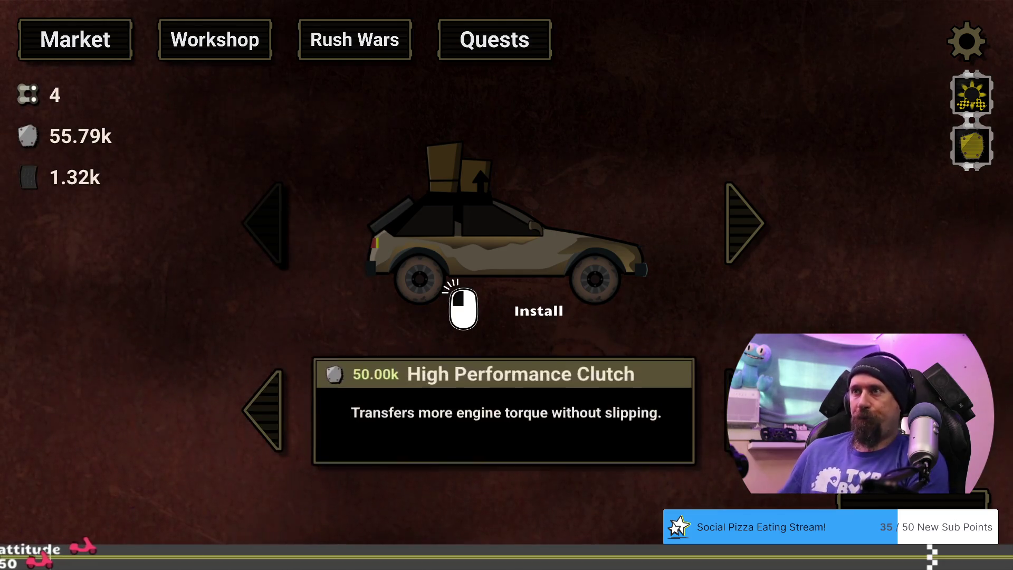
{"action": "left_click", "coordinate": [277, 402]}
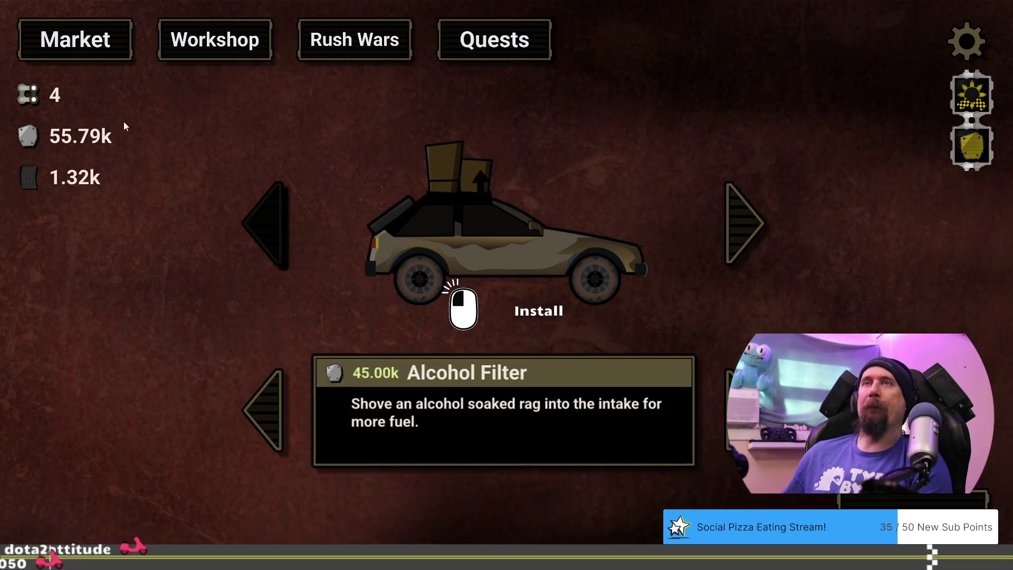
{"action": "left_click", "coordinate": [77, 41]}
{"action": "mouse_move", "coordinate": [402, 399]}
{"action": "left_mouse_down"}
{"action": "mouse_move", "coordinate": [490, 413]}
{"action": "mouse_move", "coordinate": [473, 433]}
{"action": "mouse_move", "coordinate": [443, 426]}
{"action": "left_mouse_up"}
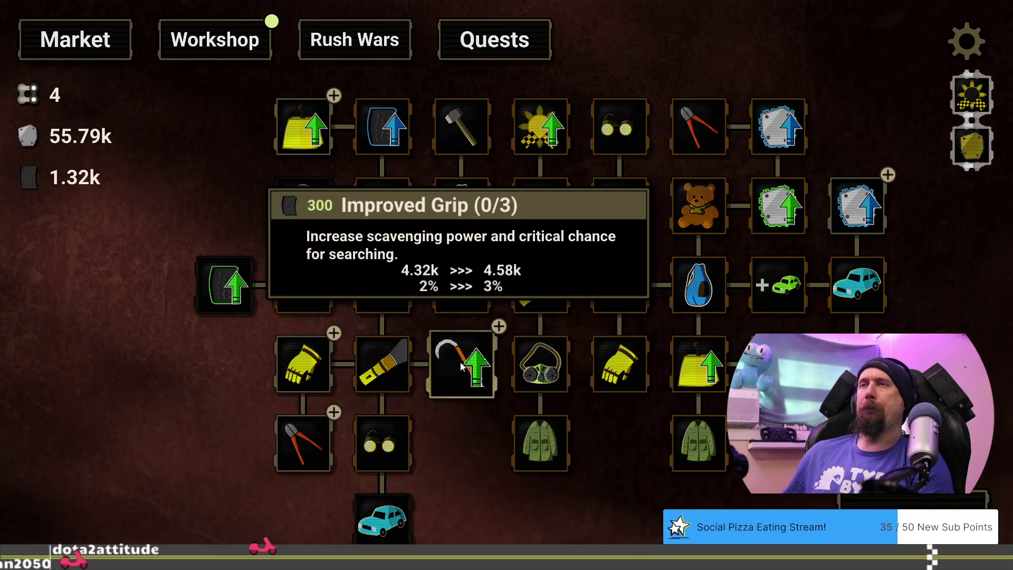
Step: Check nearby upgrade tooltips and buy the second Gloves upgrade, bringing it to level 2/3
{"action": "mouse_move", "coordinate": [286, 368]}
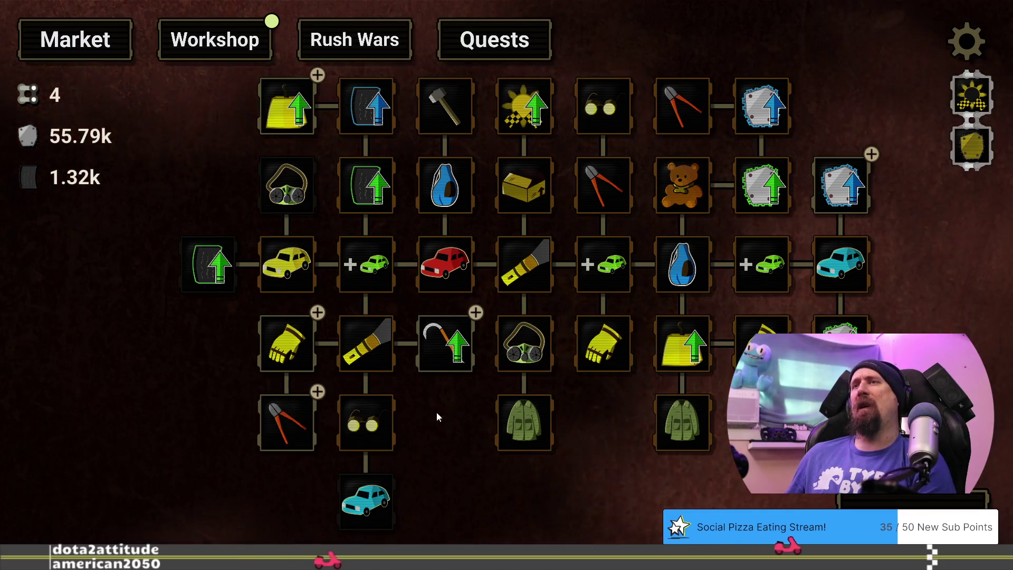
{"action": "mouse_move", "coordinate": [298, 338]}
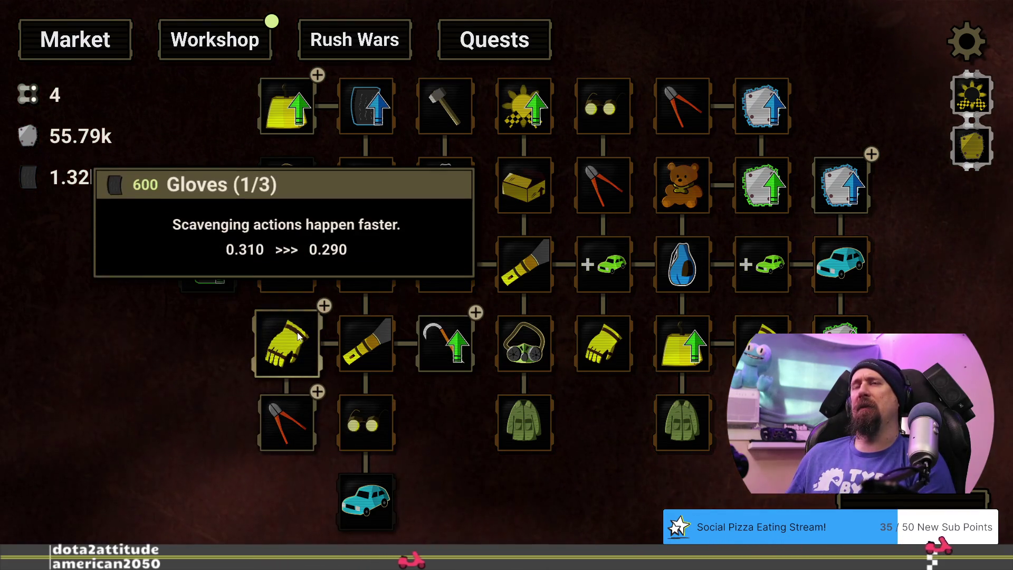
{"action": "mouse_move", "coordinate": [468, 345]}
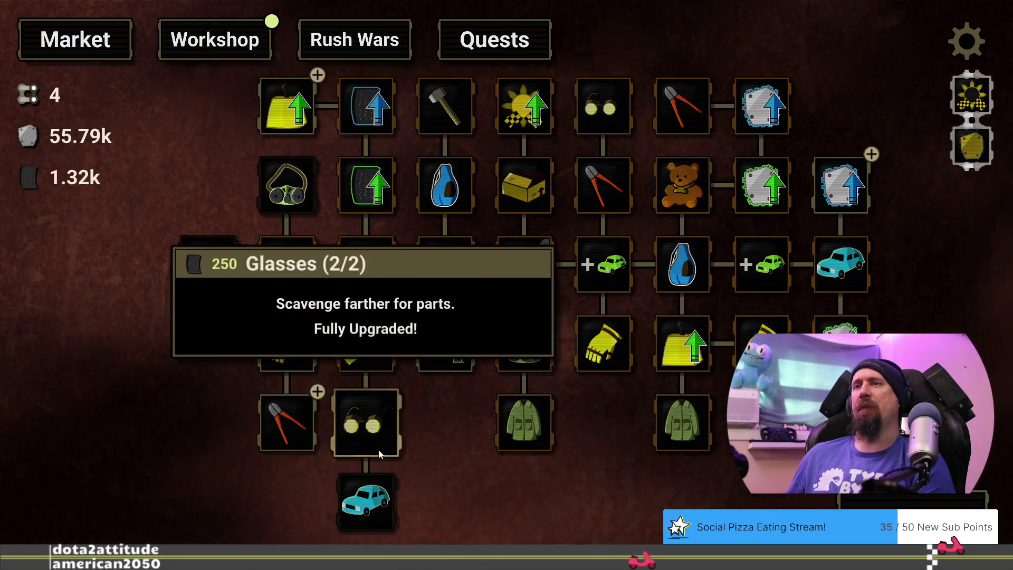
{"action": "left_click_drag", "start_coordinate": [418, 475], "coordinate": [484, 487]}
{"action": "mouse_move", "coordinate": [341, 158]}
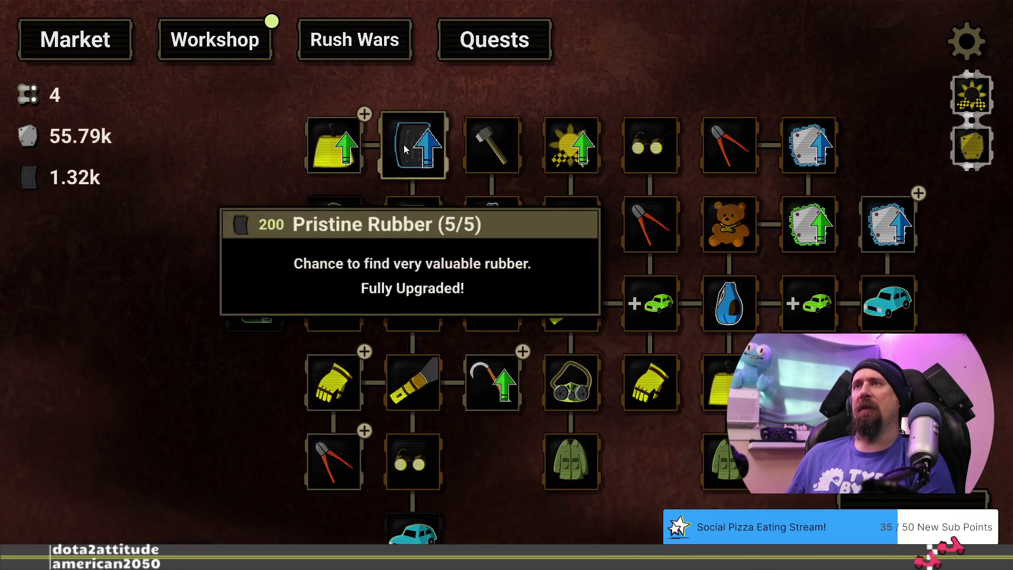
{"action": "mouse_move", "coordinate": [331, 374]}
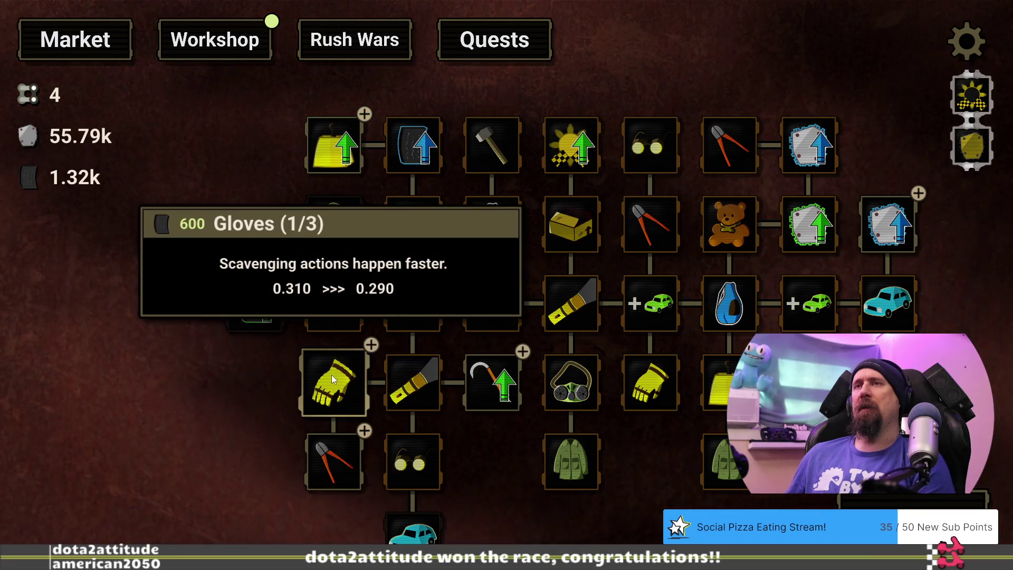
{"action": "mouse_move", "coordinate": [502, 385]}
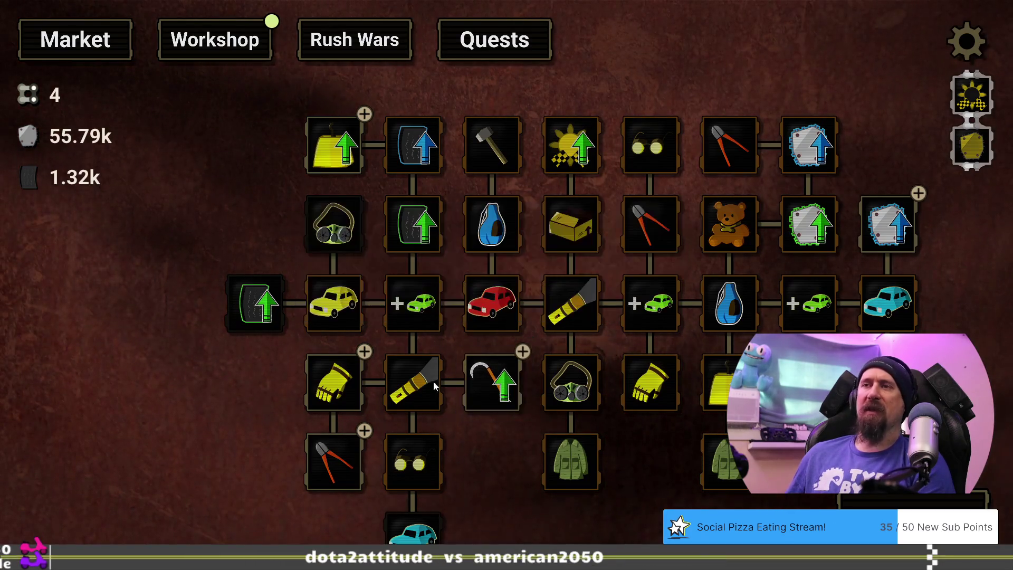
{"action": "left_click", "coordinate": [333, 382]}
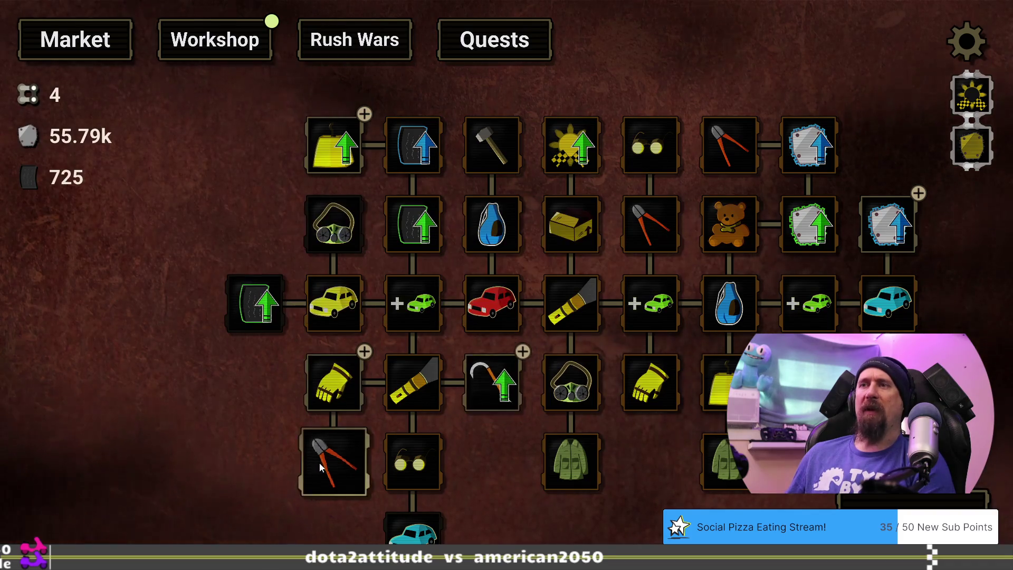
Step: Glance at the car parts installation screen, then return to the upgrade tree
{"action": "mouse_move", "coordinate": [319, 467]}
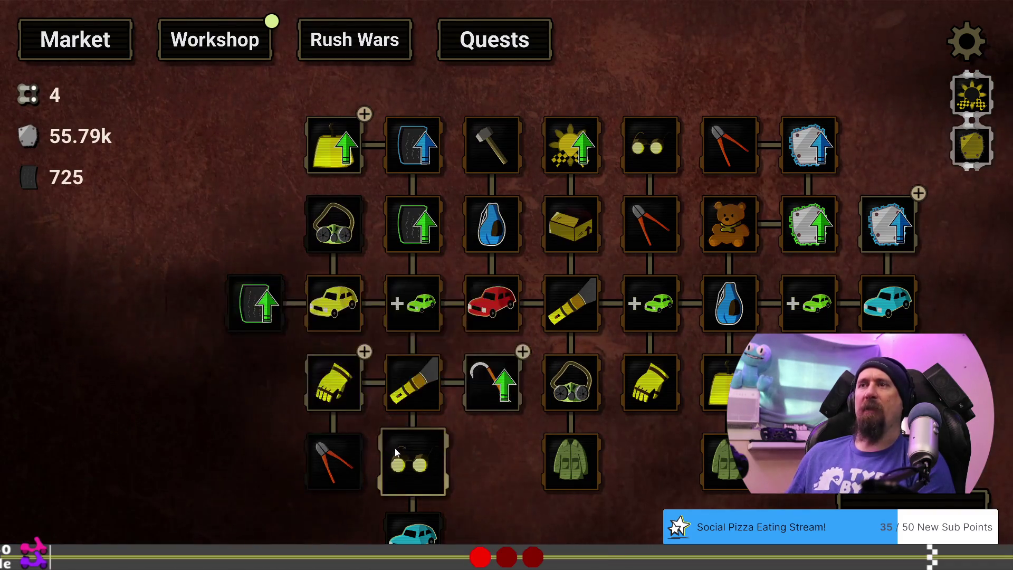
{"action": "mouse_move", "coordinate": [466, 457]}
{"action": "left_mouse_down"}
{"action": "mouse_move", "coordinate": [431, 375]}
{"action": "mouse_move", "coordinate": [463, 438]}
{"action": "left_mouse_up"}
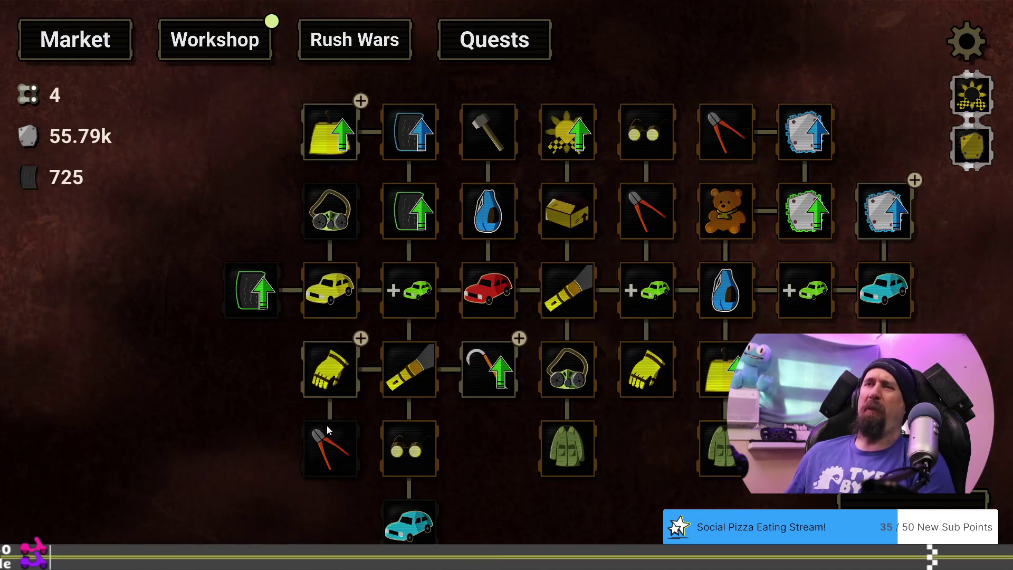
{"action": "mouse_move", "coordinate": [322, 390]}
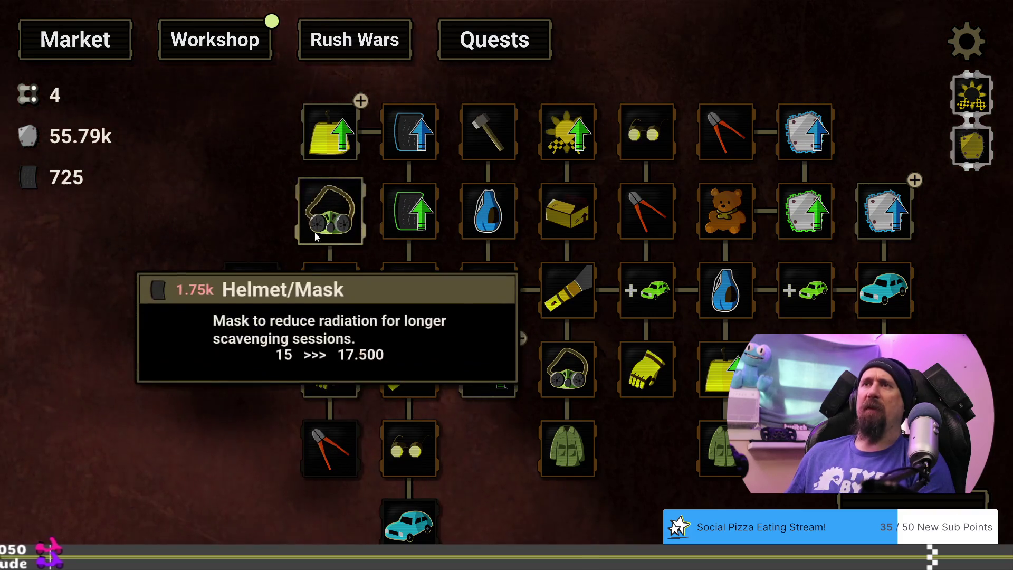
{"action": "mouse_move", "coordinate": [333, 328]}
{"action": "mouse_move", "coordinate": [332, 126]}
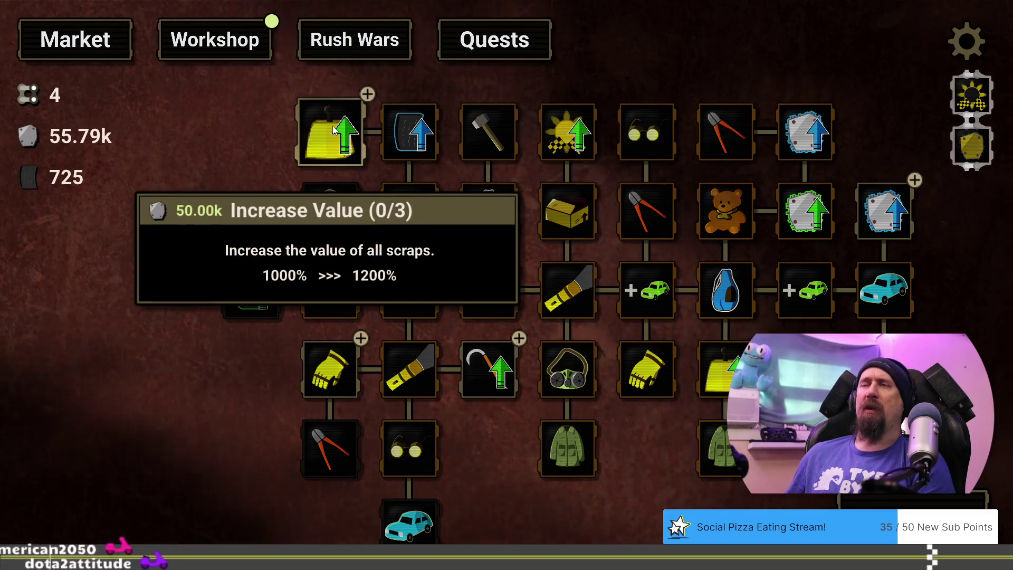
{"action": "left_click", "coordinate": [214, 41]}
{"action": "left_click", "coordinate": [101, 41]}
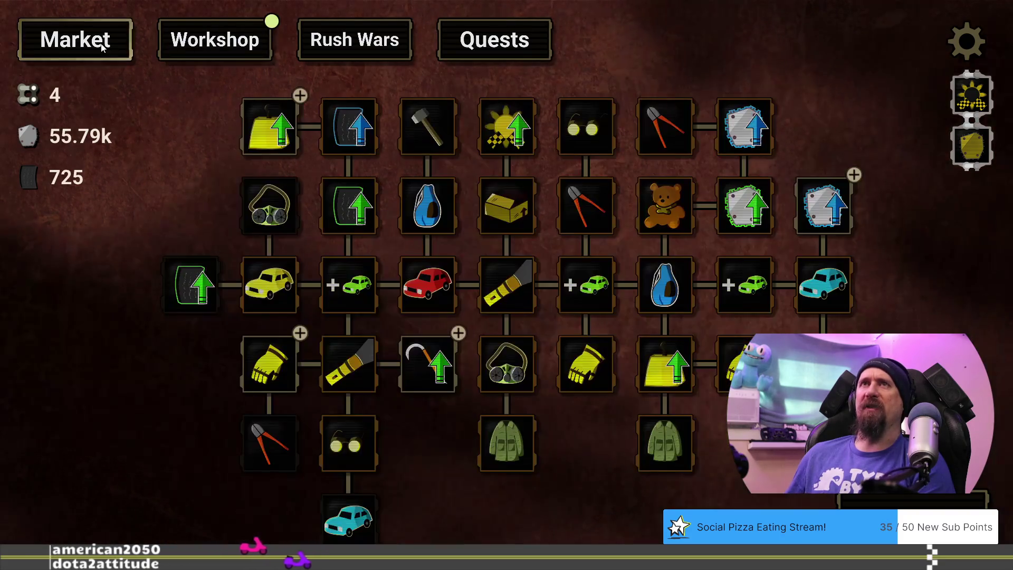
Step: Look over the other upgrades, then start a new supply run
{"action": "mouse_move", "coordinate": [240, 130]}
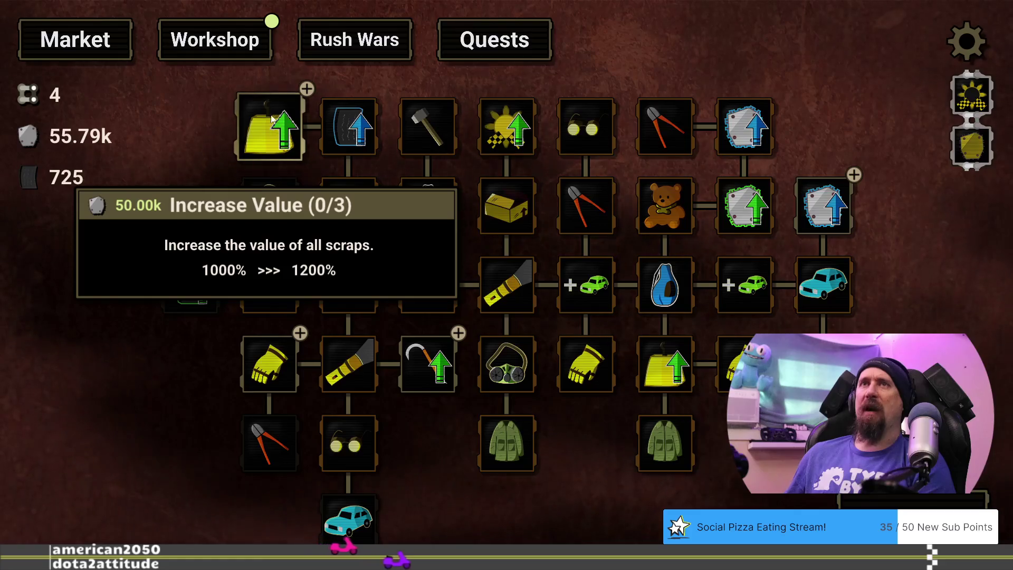
{"action": "left_click_drag", "start_coordinate": [200, 379], "coordinate": [270, 363]}
{"action": "mouse_move", "coordinate": [338, 340]}
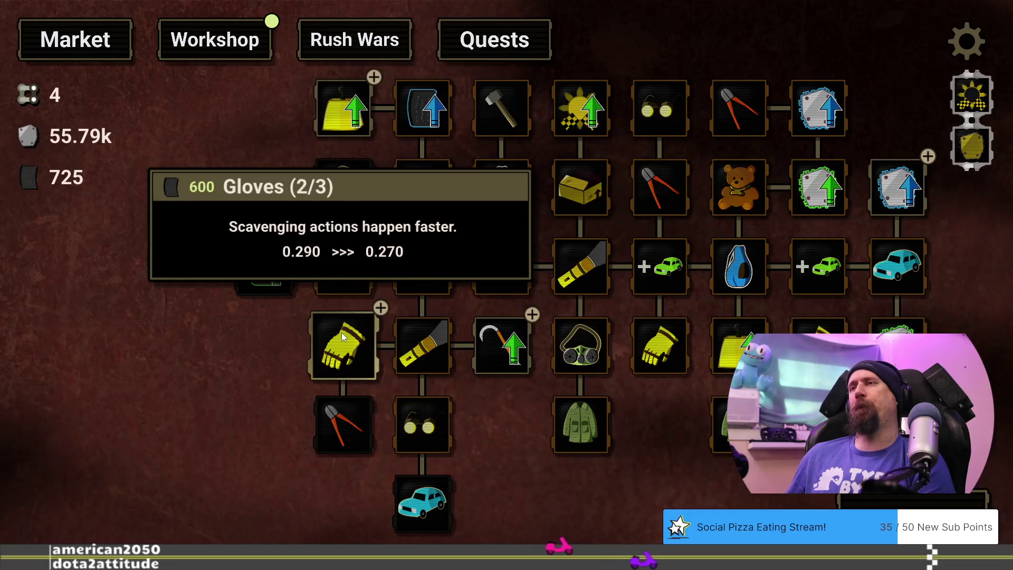
{"action": "left_click_drag", "start_coordinate": [508, 448], "coordinate": [492, 445]}
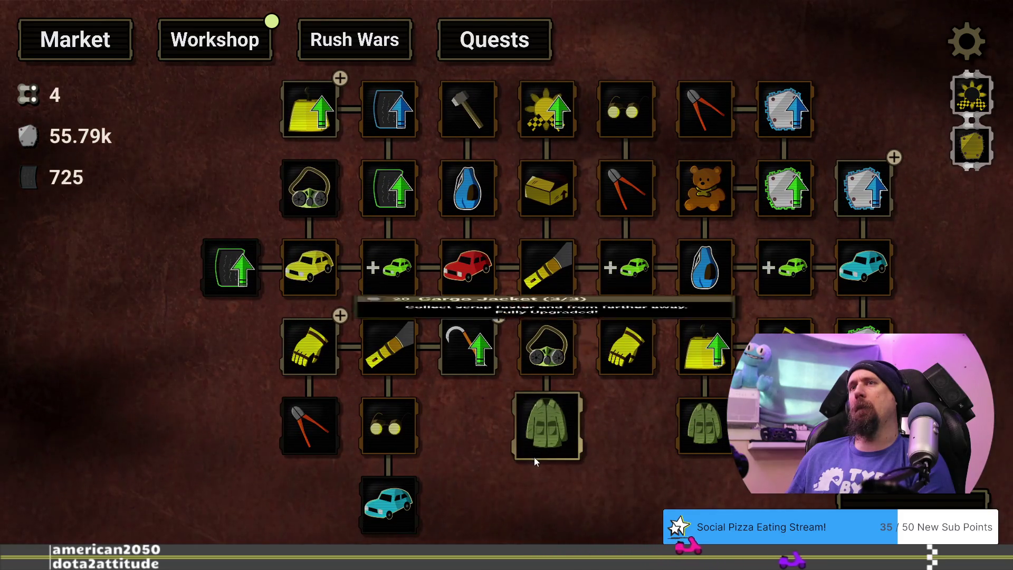
{"action": "mouse_move", "coordinate": [321, 126]}
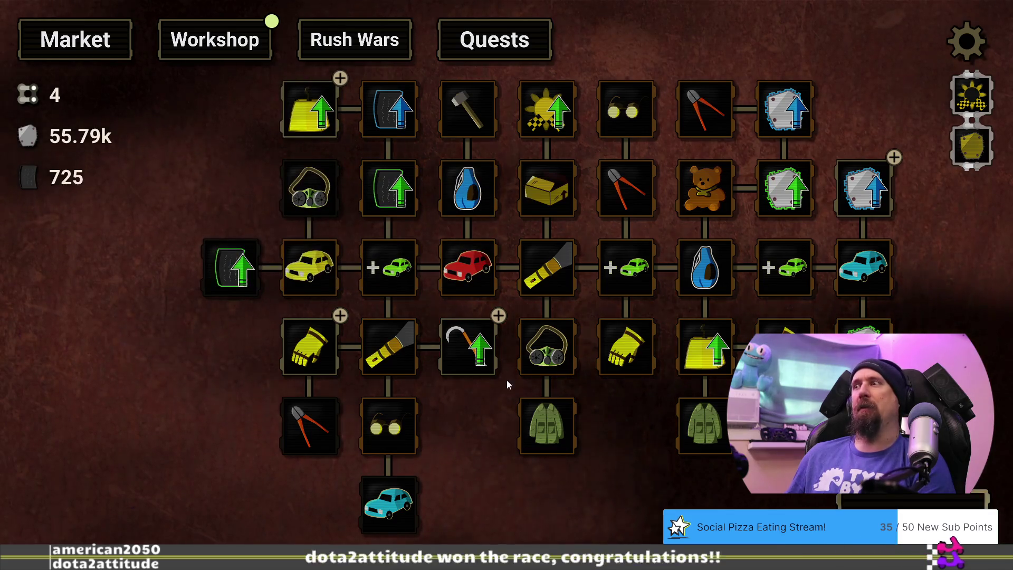
{"action": "key", "text": "space"}
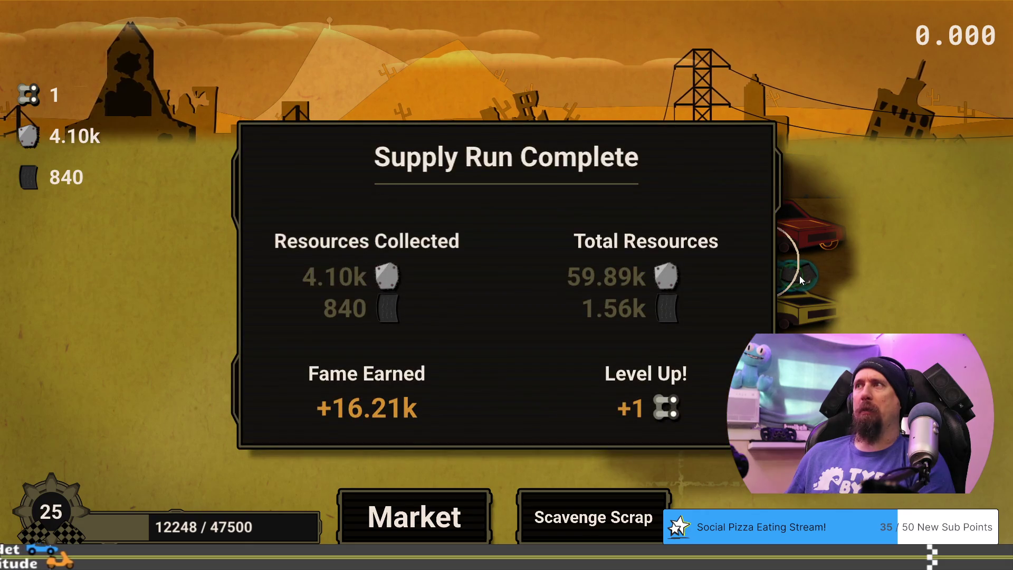
Step: Buy the final Gloves upgrade, reaching level 3/3
{"action": "left_click", "coordinate": [397, 530]}
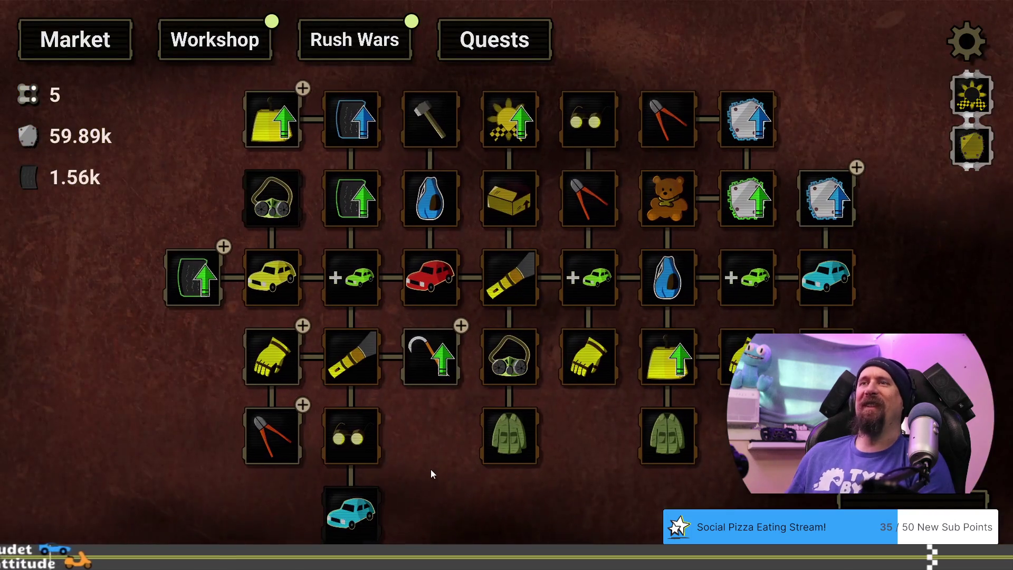
{"action": "left_click_drag", "start_coordinate": [430, 475], "coordinate": [464, 452]}
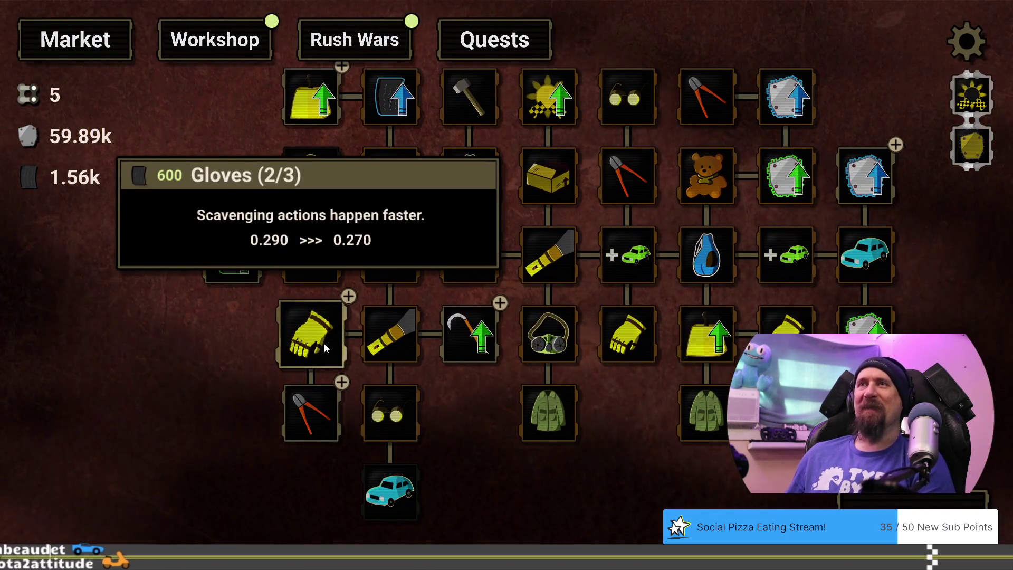
{"action": "left_click", "coordinate": [325, 349]}
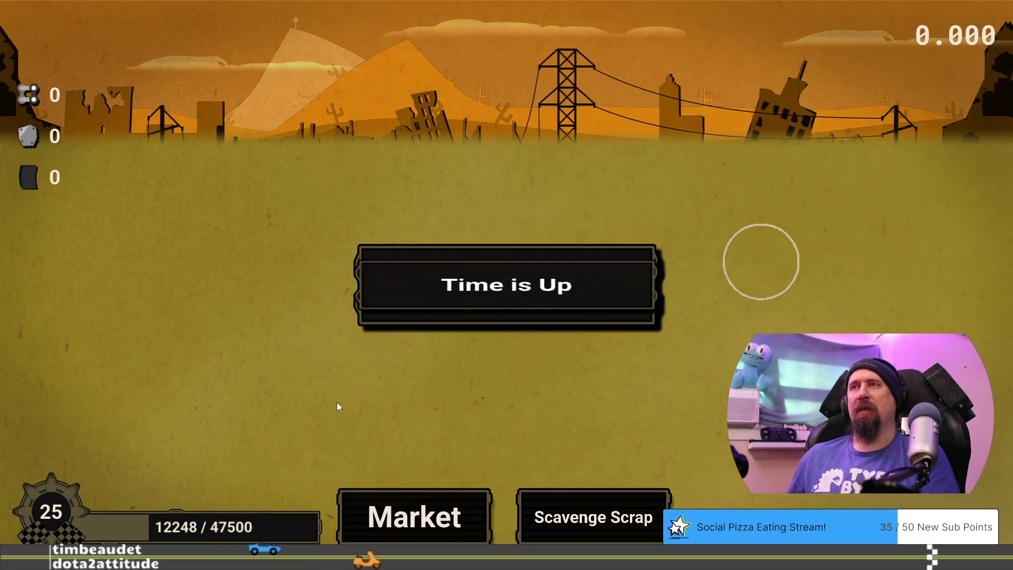
Step: View the Rush Wars challenge and dismiss it without entering
{"action": "left_click", "coordinate": [388, 511]}
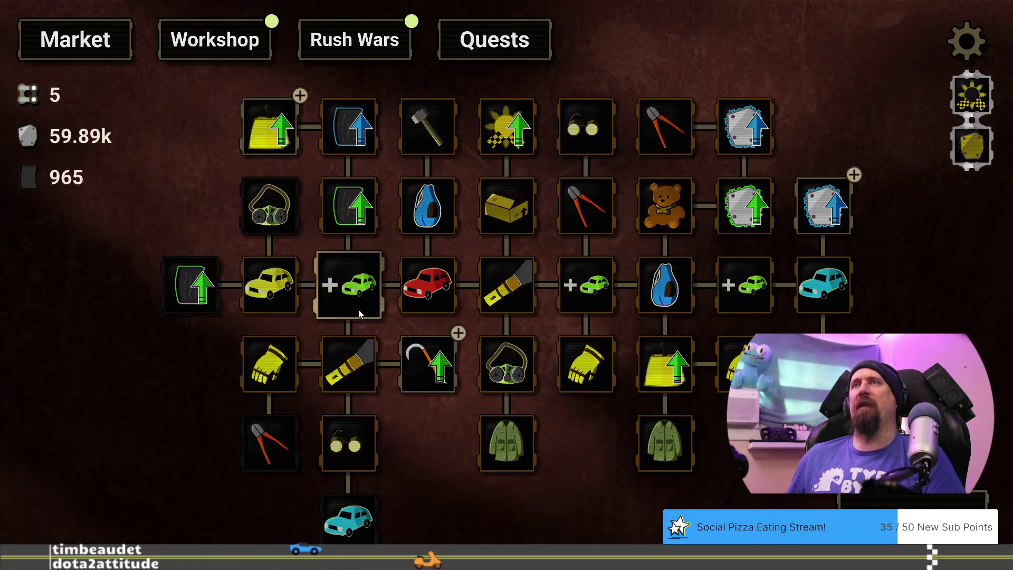
{"action": "left_click", "coordinate": [325, 45]}
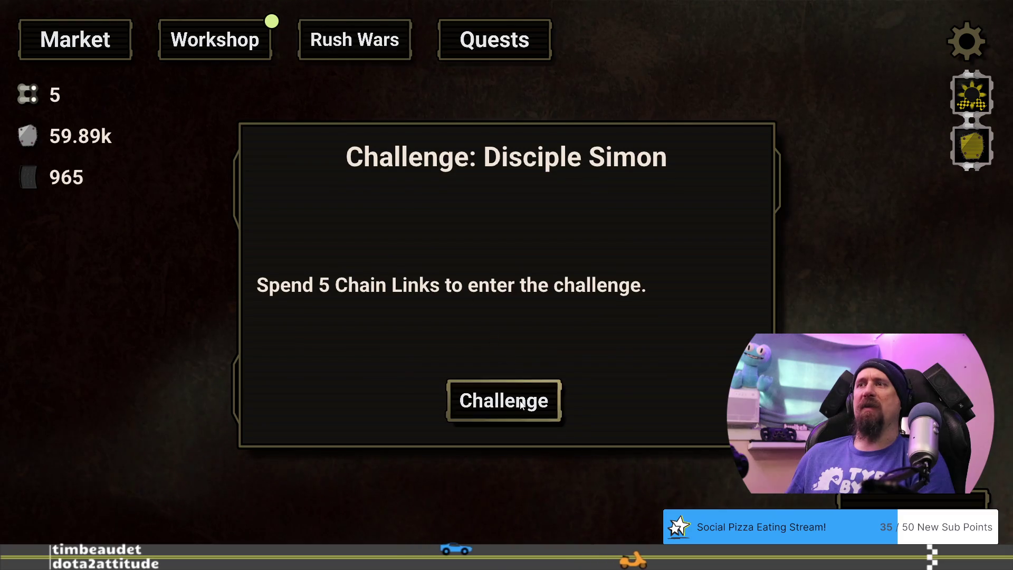
{"action": "left_click", "coordinate": [77, 46]}
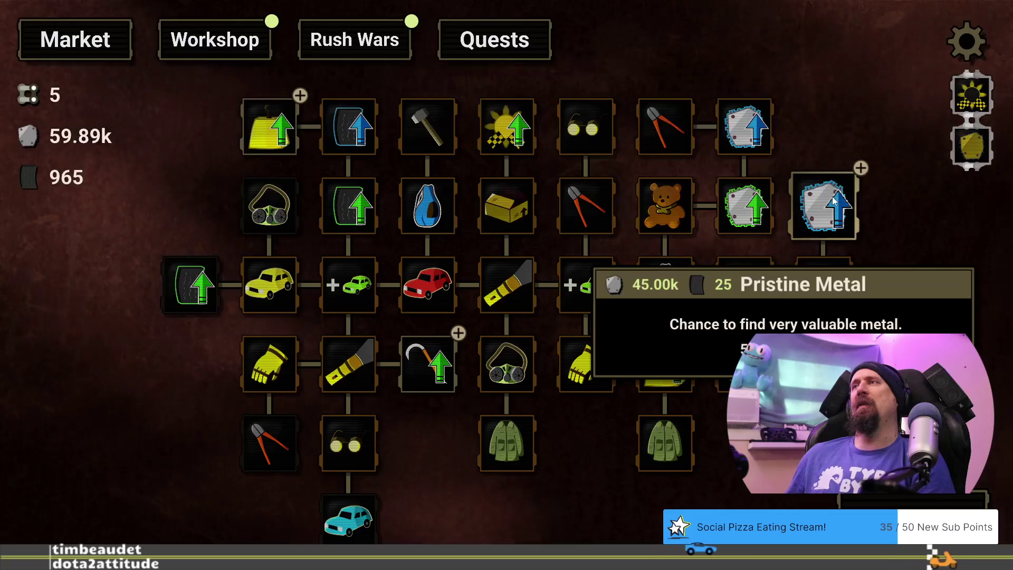
{"action": "left_click_drag", "start_coordinate": [832, 204], "coordinate": [767, 206]}
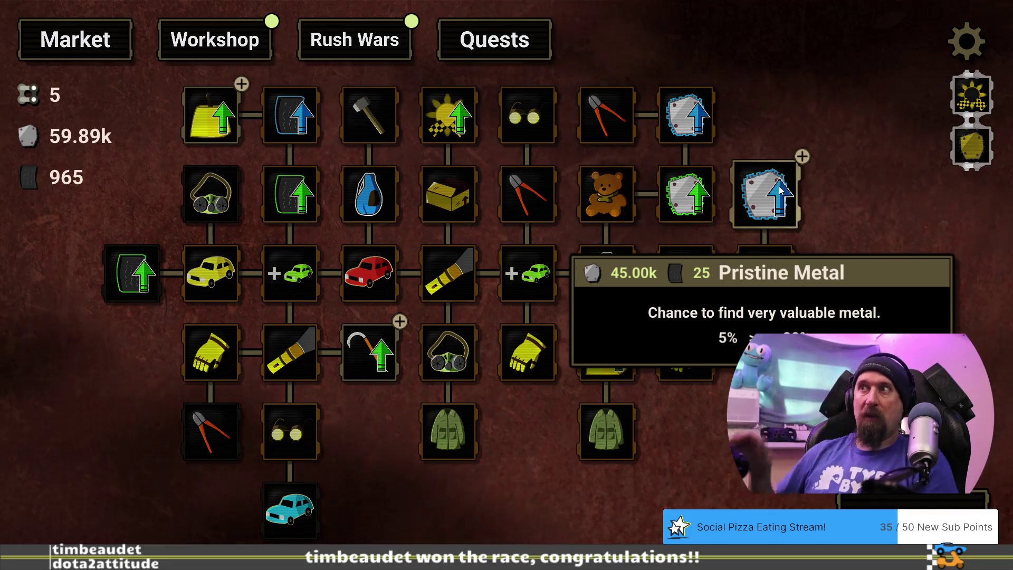
{"action": "left_click", "coordinate": [780, 188]}
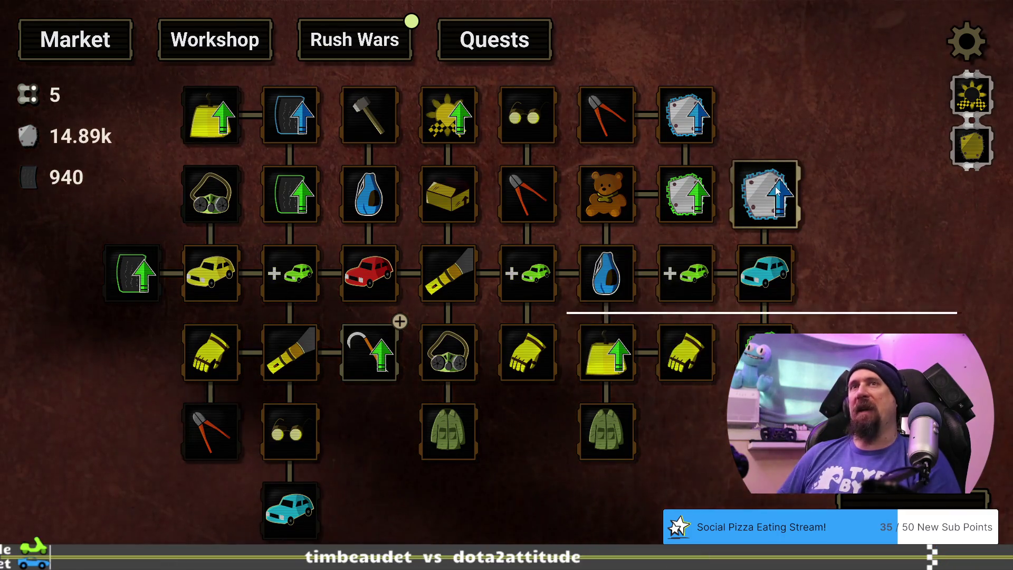
Step: Run 'give 15000 metal' in the developer terminal so scrap reads 29.89k
{"action": "key", "text": "grave"}
{"action": "type", "text": "give 1"}
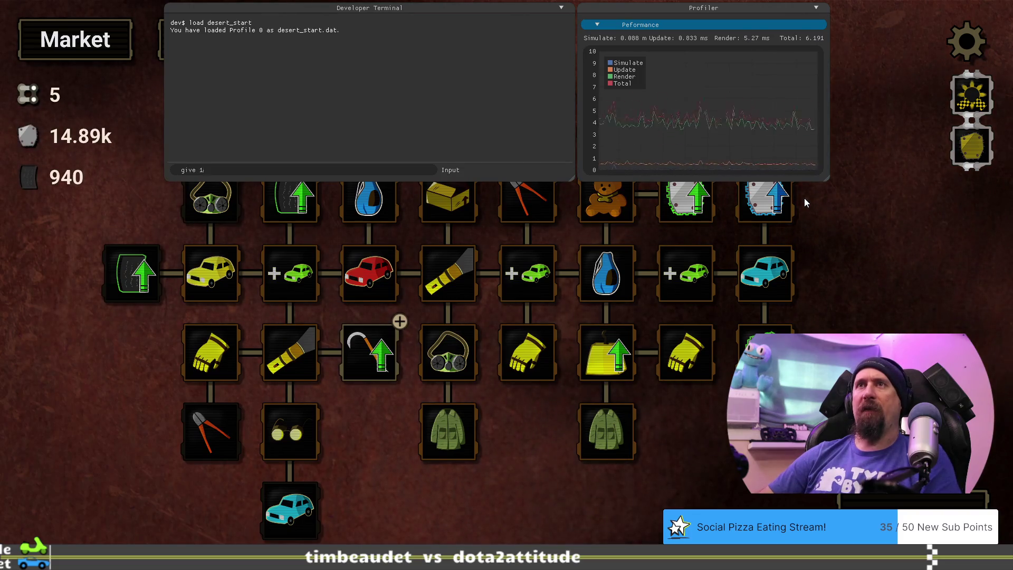
{"action": "type", "text": "5000"}
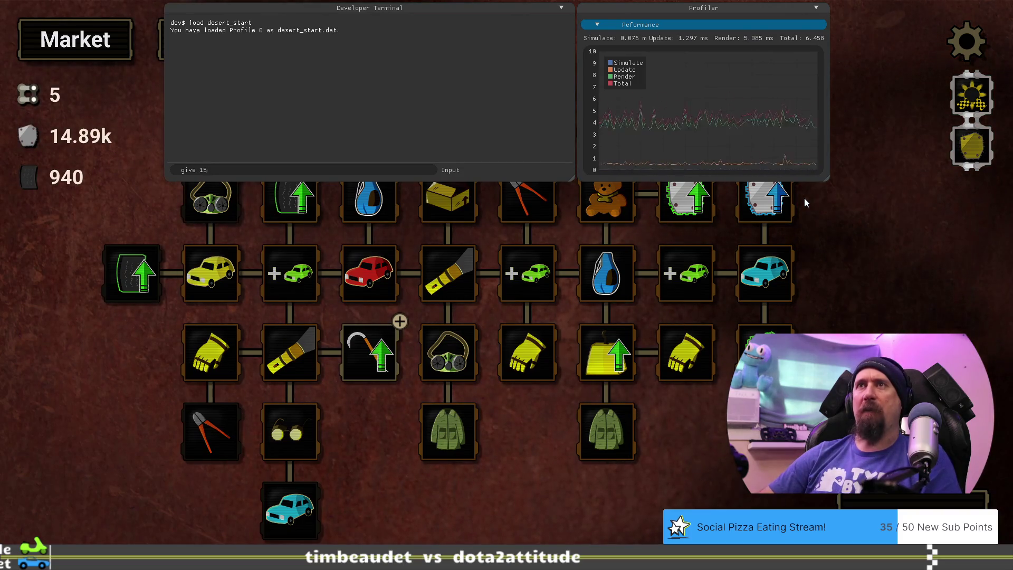
{"action": "key", "text": "Return"}
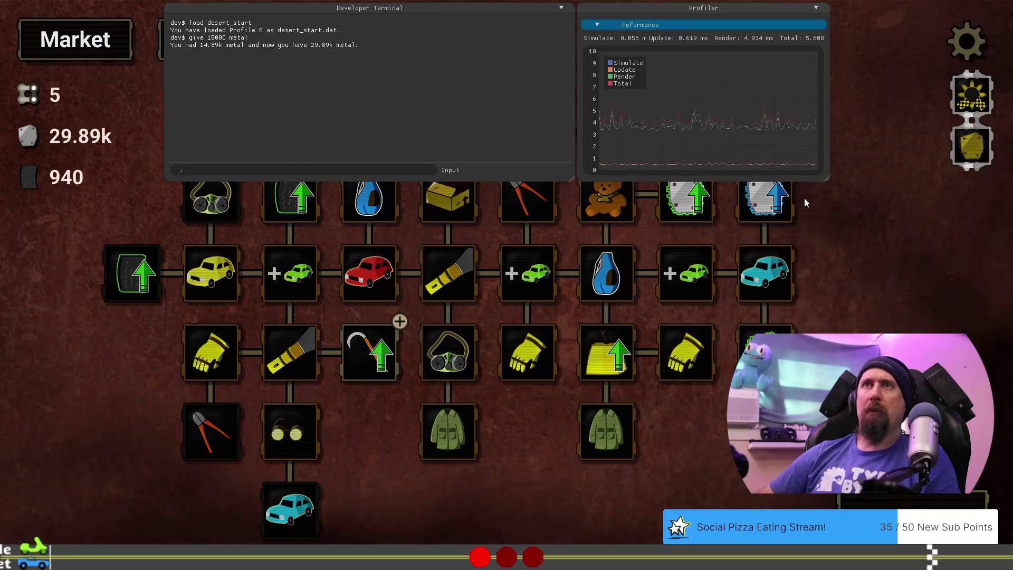
{"action": "key", "text": "grave"}
{"action": "mouse_move", "coordinate": [763, 203]}
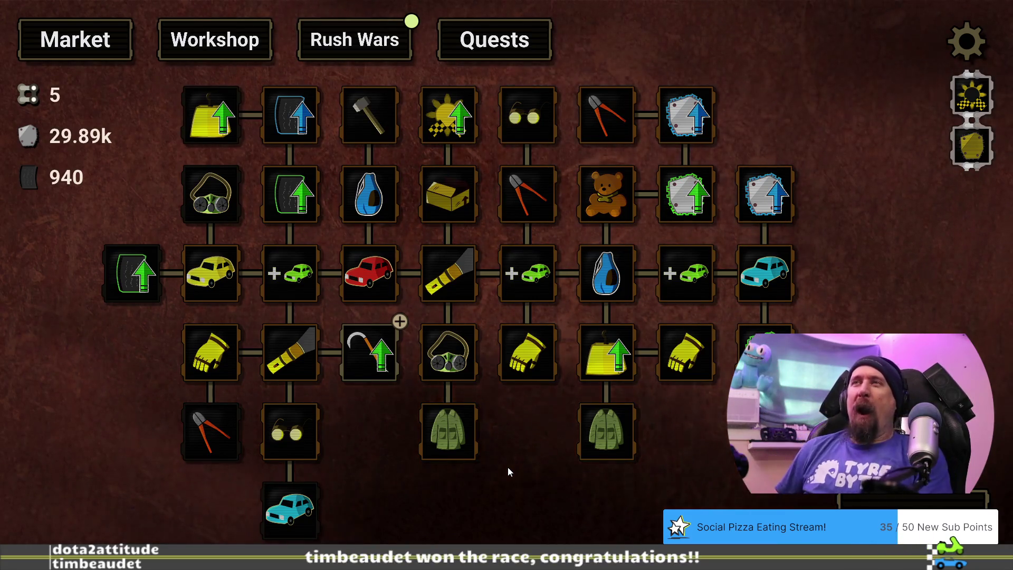
{"action": "mouse_move", "coordinate": [352, 384]}
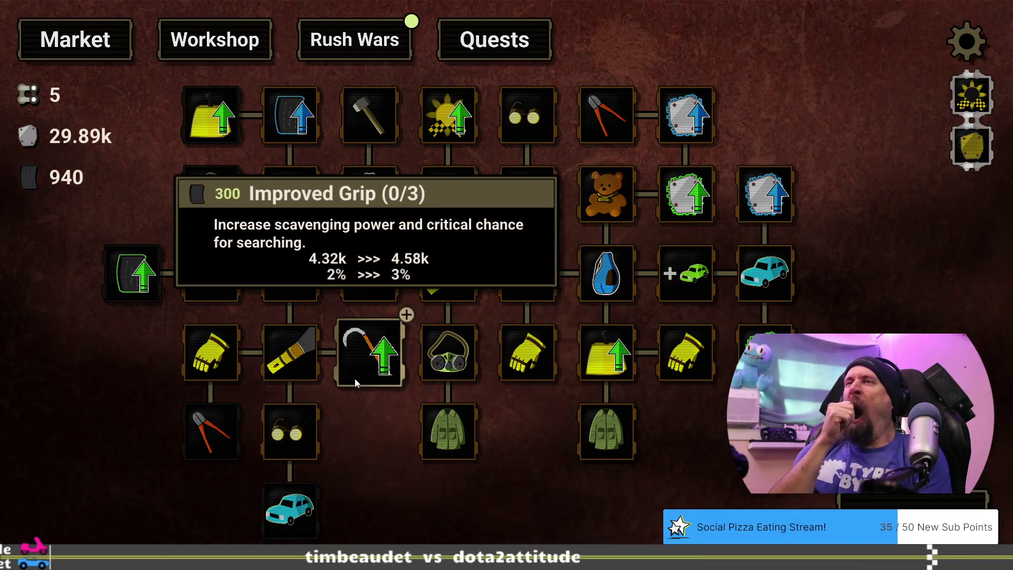
{"action": "left_click", "coordinate": [367, 56]}
{"action": "left_click", "coordinate": [188, 47]}
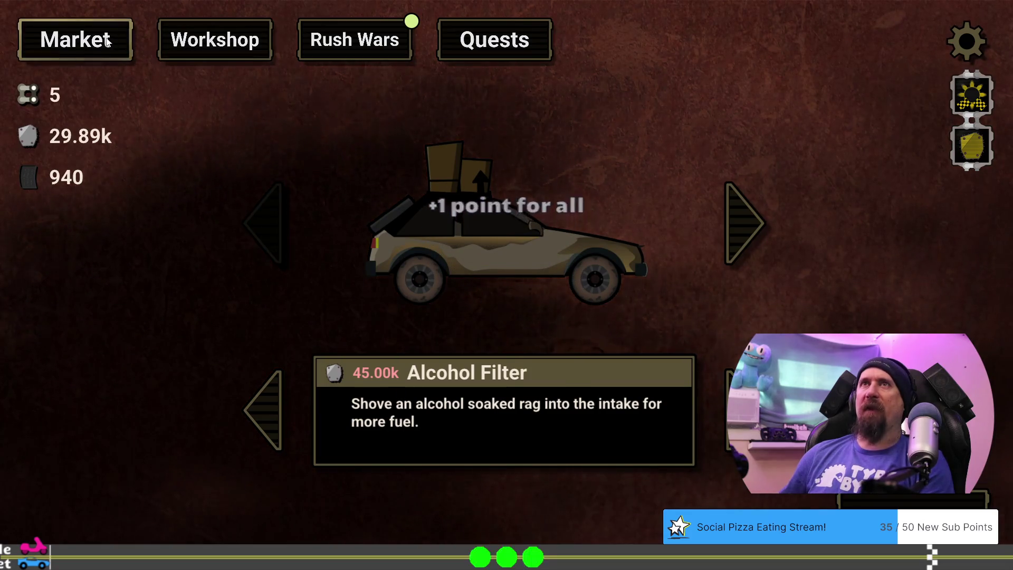
{"action": "left_click", "coordinate": [79, 42]}
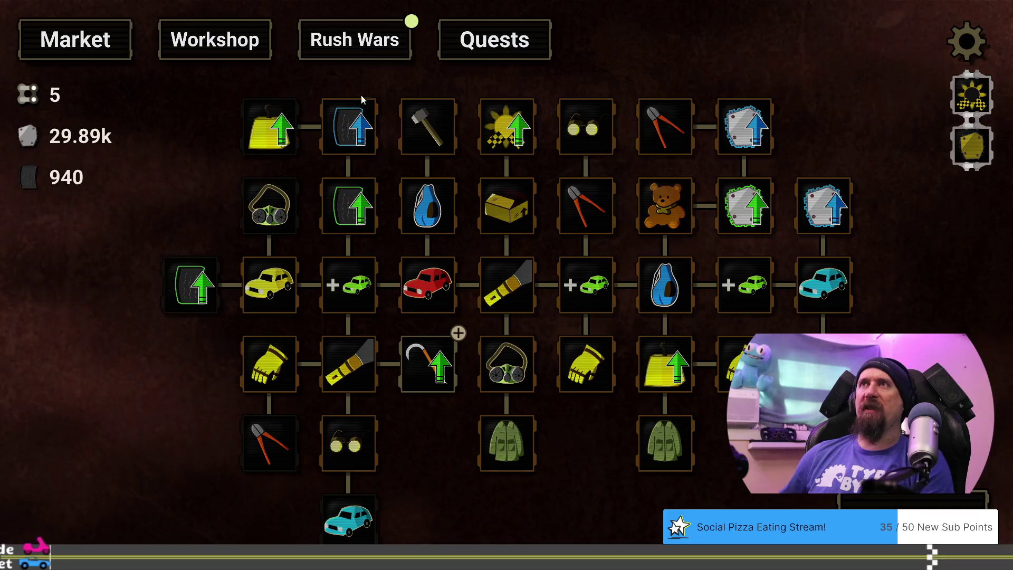
{"action": "mouse_move", "coordinate": [491, 200]}
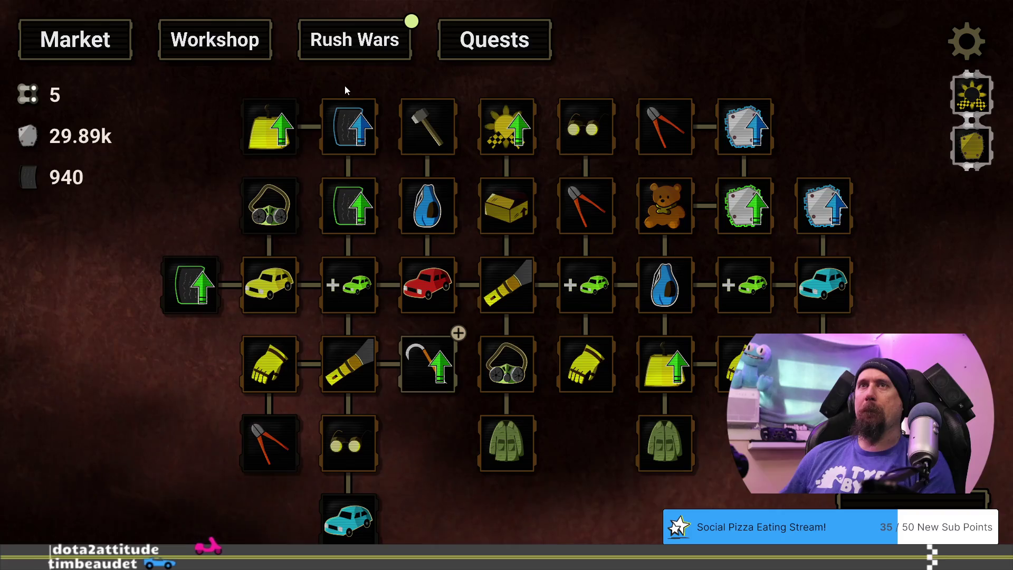
{"action": "mouse_move", "coordinate": [432, 377]}
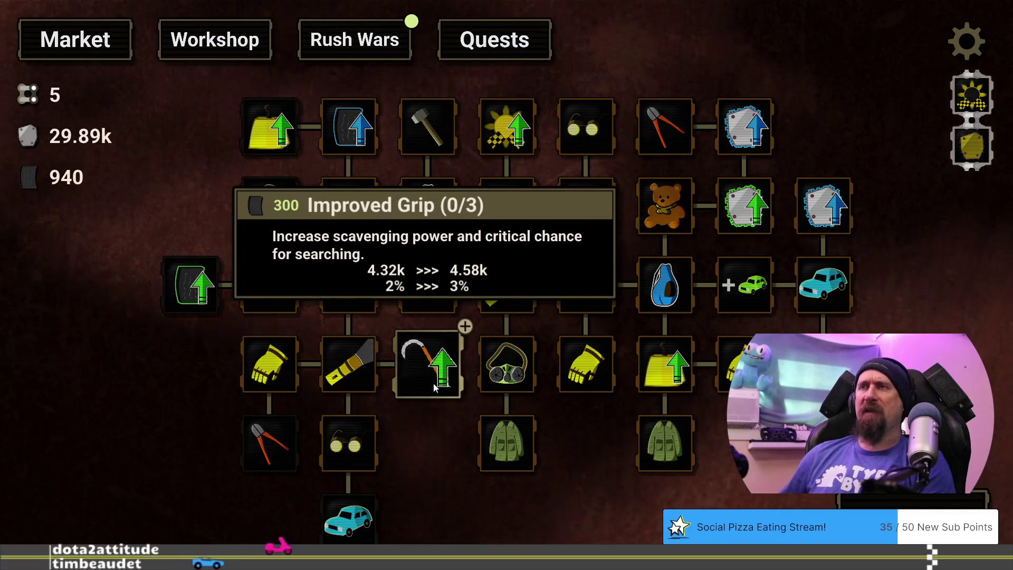
{"action": "mouse_move", "coordinate": [275, 443]}
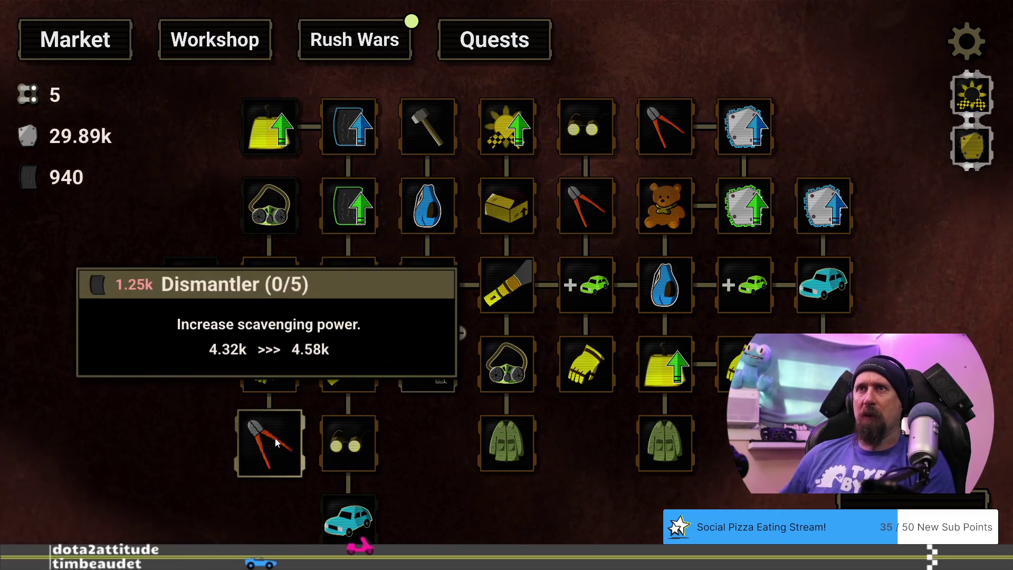
{"action": "mouse_move", "coordinate": [429, 430]}
{"action": "left_mouse_down"}
{"action": "mouse_move", "coordinate": [531, 429]}
{"action": "mouse_move", "coordinate": [496, 448]}
{"action": "mouse_move", "coordinate": [435, 417]}
{"action": "left_mouse_up"}
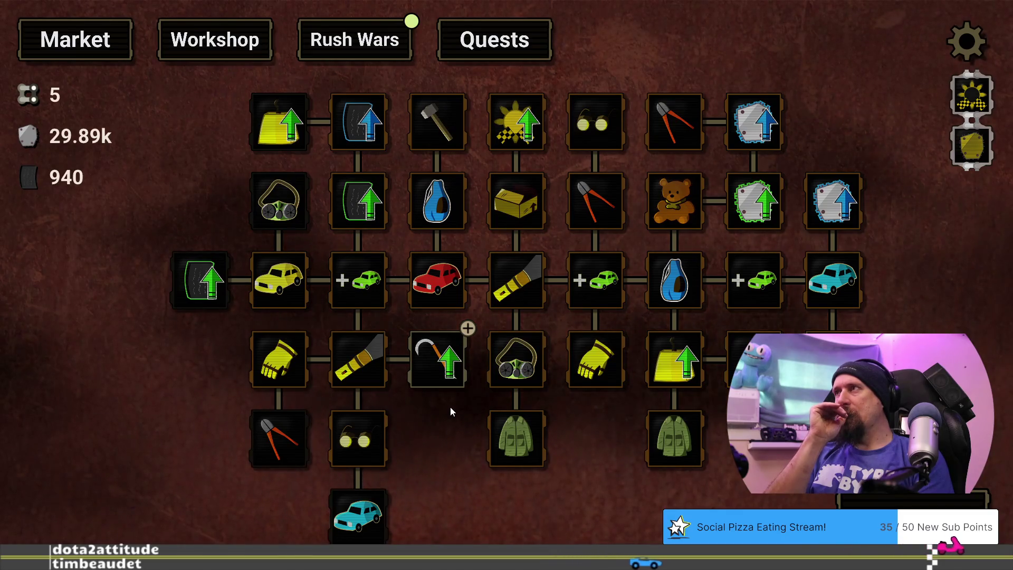
{"action": "key", "text": "alt+Tab"}
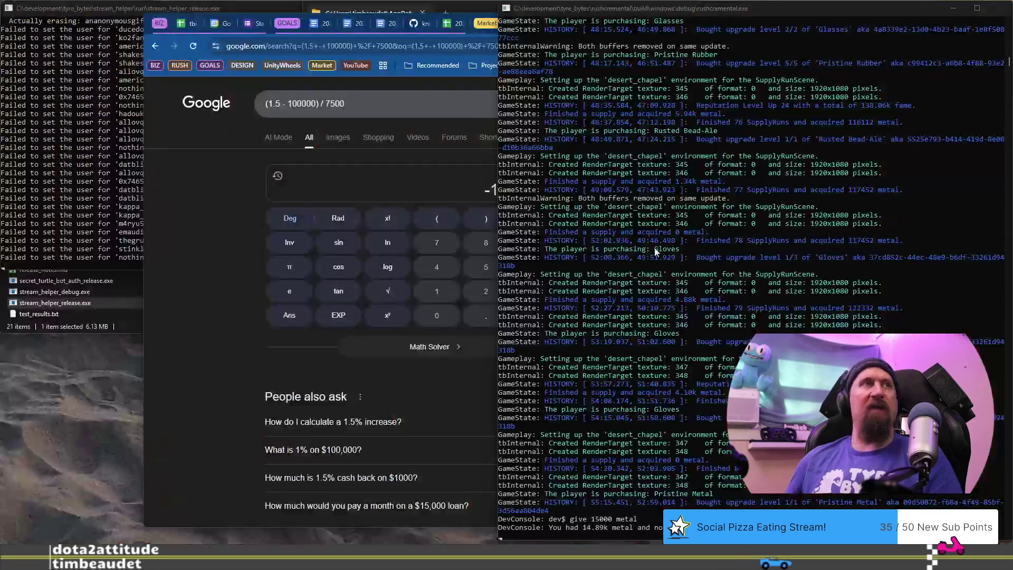
Step: Open rusty_racer_game_flow at 135% zoom and scroll down to the racing rewards list
{"action": "left_click", "coordinate": [645, 24]}
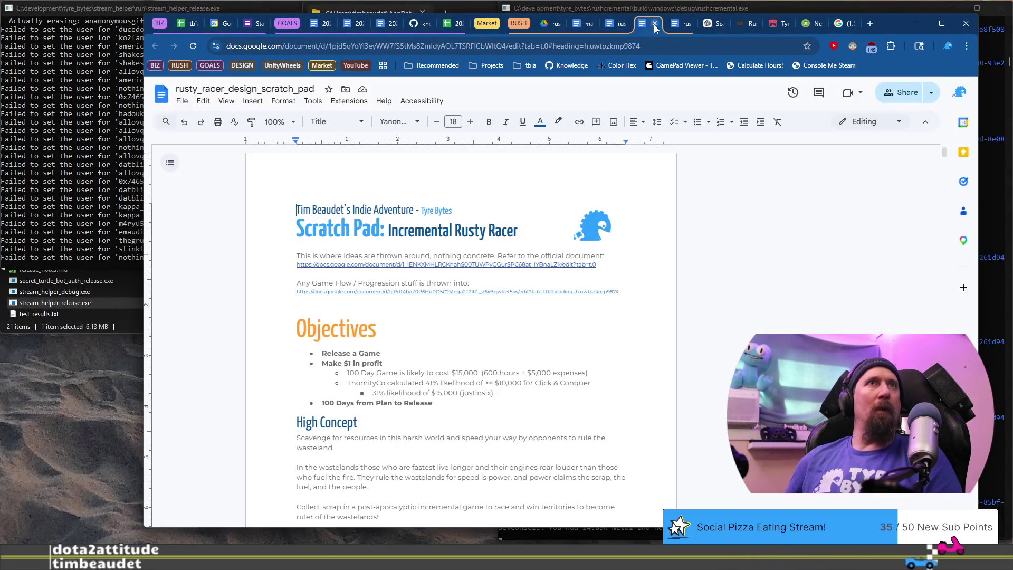
{"action": "left_click", "coordinate": [679, 24]}
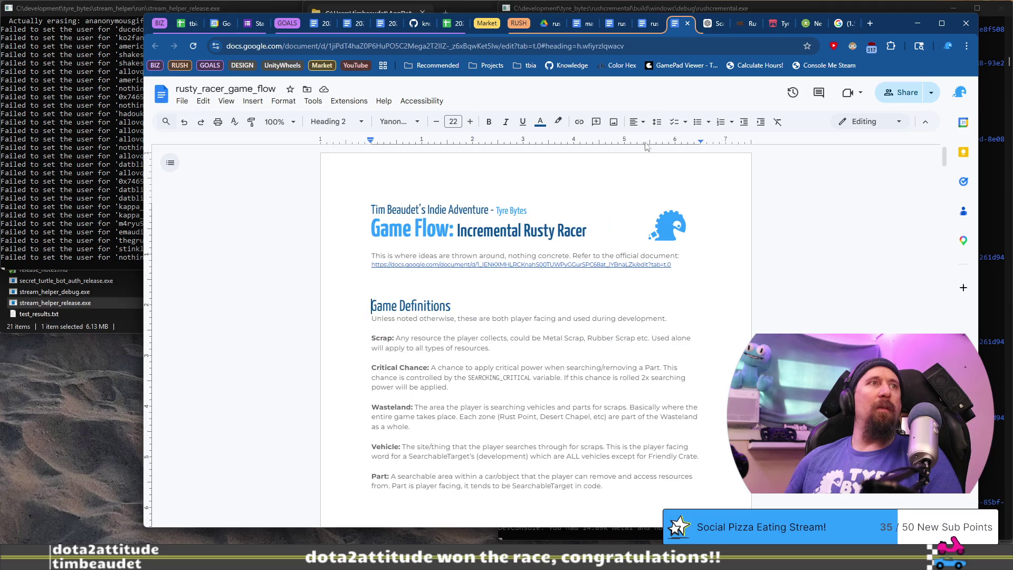
{"action": "left_click", "coordinate": [275, 121]}
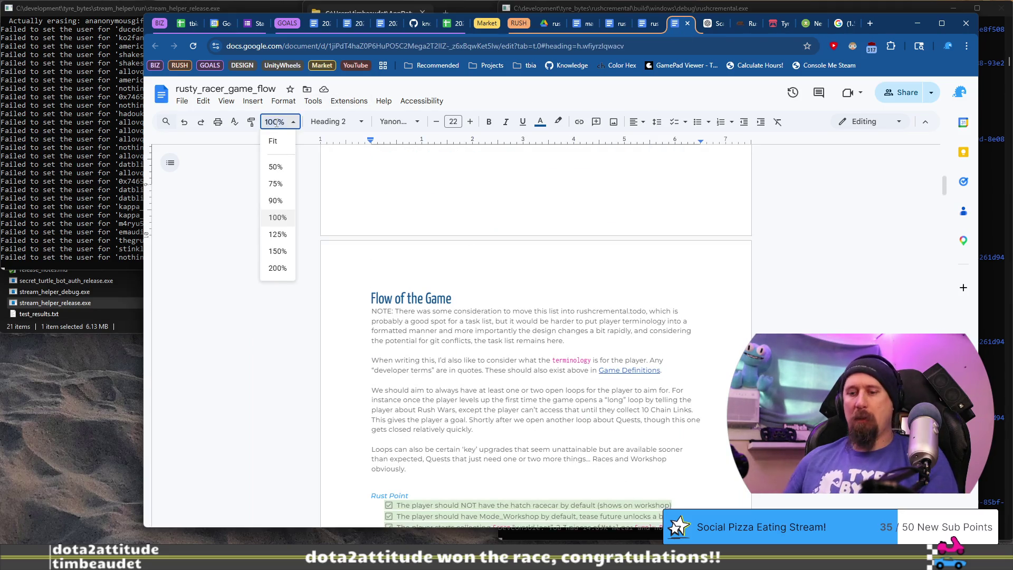
{"action": "type", "text": "5"}
{"action": "key", "text": "Return"}
{"action": "scroll", "coordinate": [533, 360], "scroll_direction": "down", "scroll_amount": 15}
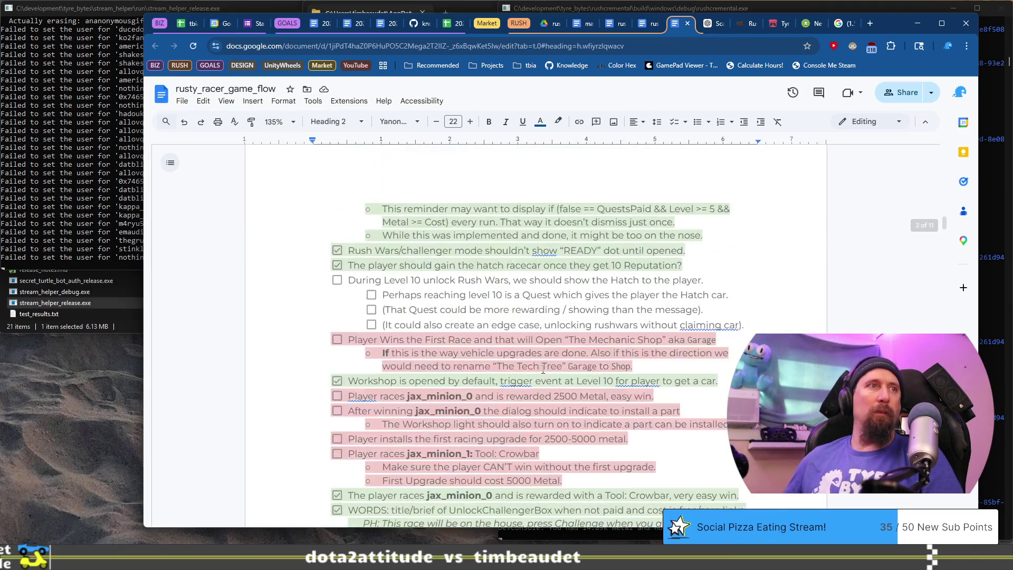
{"action": "scroll", "coordinate": [533, 359], "scroll_direction": "down", "scroll_amount": 20}
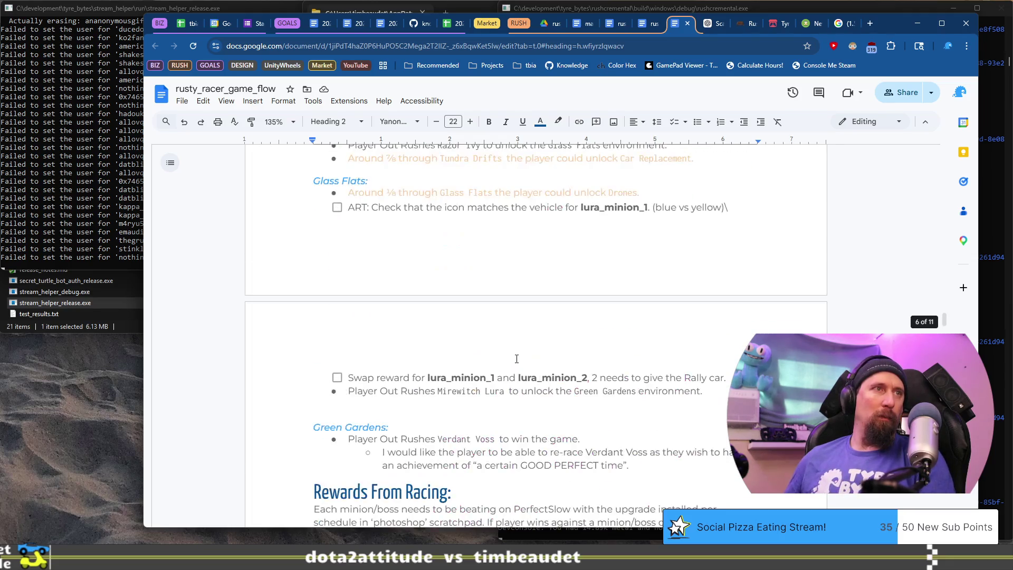